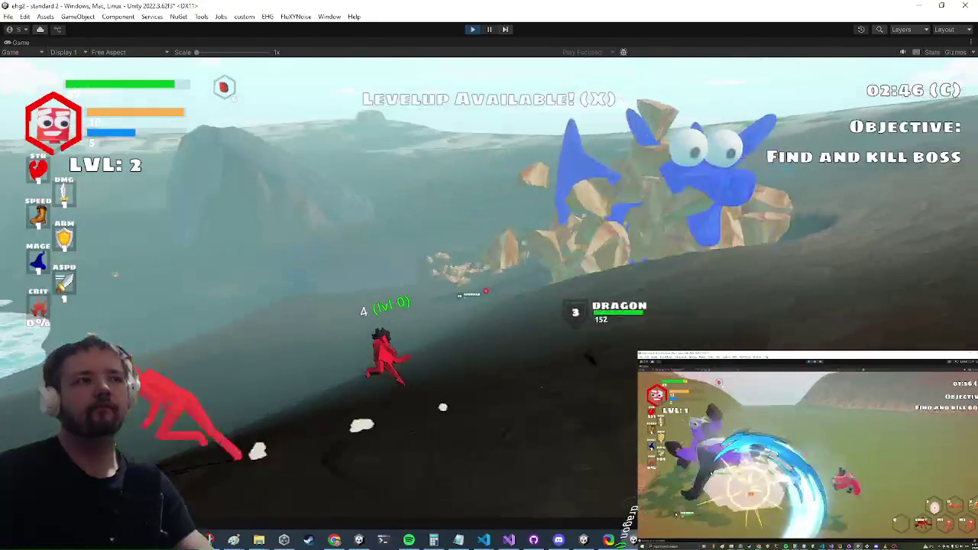
- Bring up the level-up screen with X, glance at the itch.io page in Chrome, and return to Unity
{"action": "key", "text": "x"}
{"action": "key", "text": "super"}
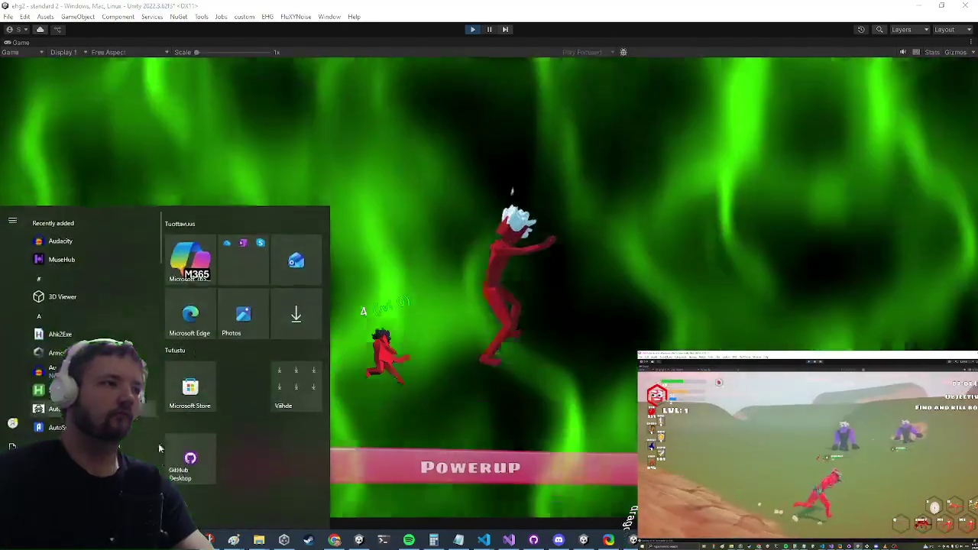
{"action": "key", "text": "super"}
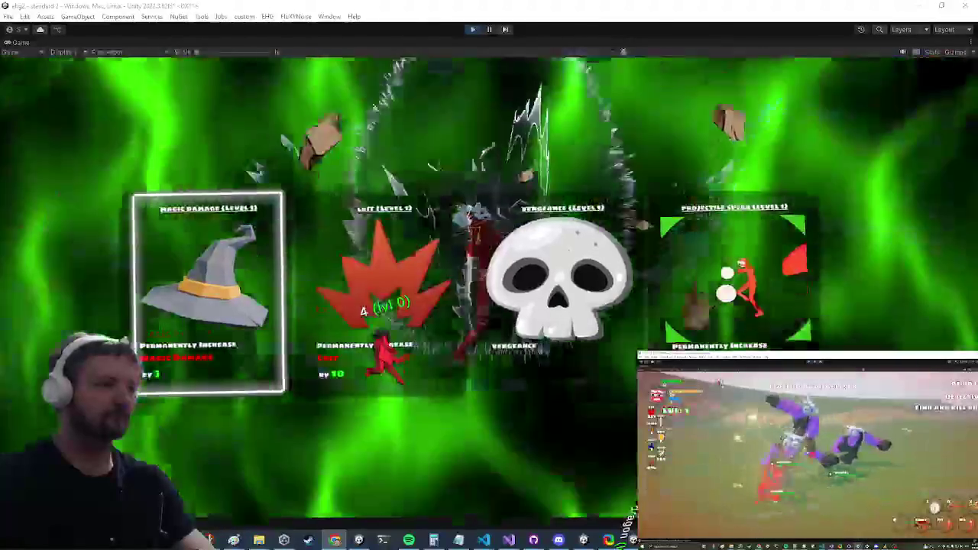
{"action": "key", "text": "alt+Tab"}
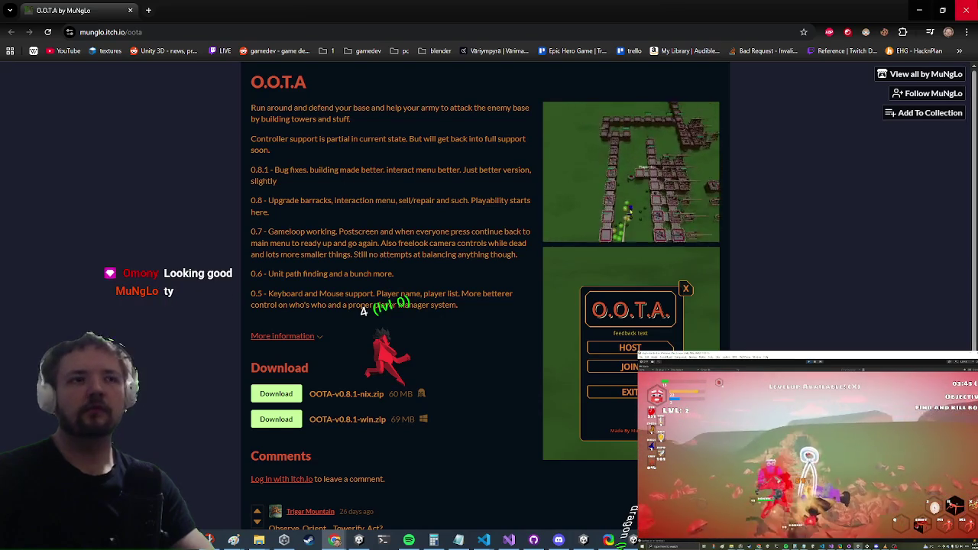
{"action": "key", "text": "alt+Tab"}
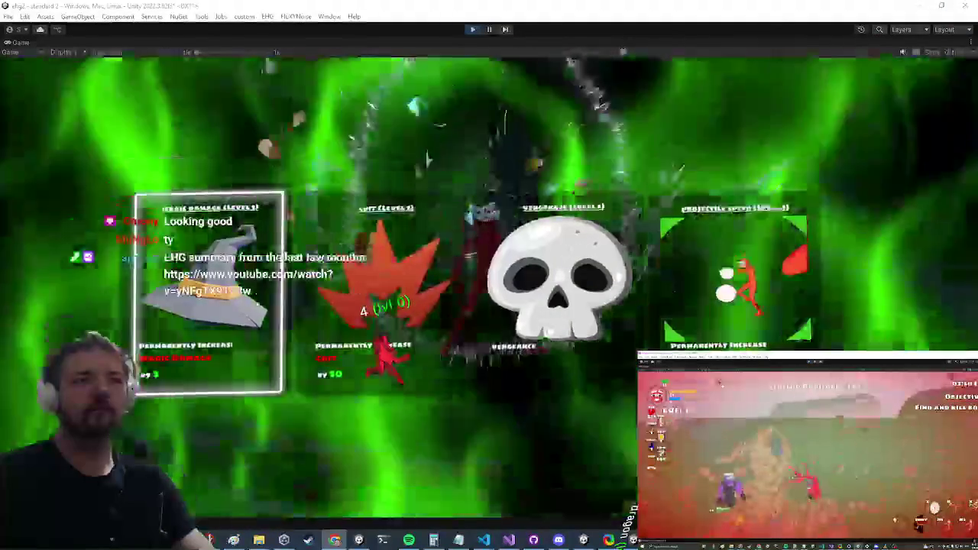
- Take the Projectile Speed upgrade, open the in-game settings, then start a Visual Studio code search
{"action": "key", "text": "Left"}
{"action": "key", "text": "Return"}
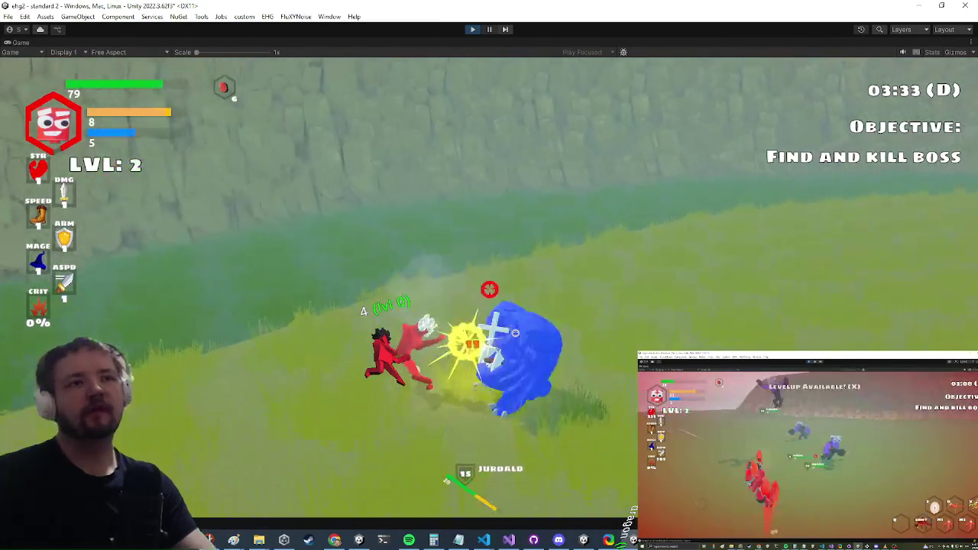
{"action": "key", "text": "Escape"}
{"action": "key", "text": "alt+Tab"}
{"action": "key", "text": "ctrl+t"}
- Search 'spawngrass', open ProceduralEnvironment.cs, and go to the SpawnGrassForIsland definition
{"action": "type", "text": "spawngrass"}
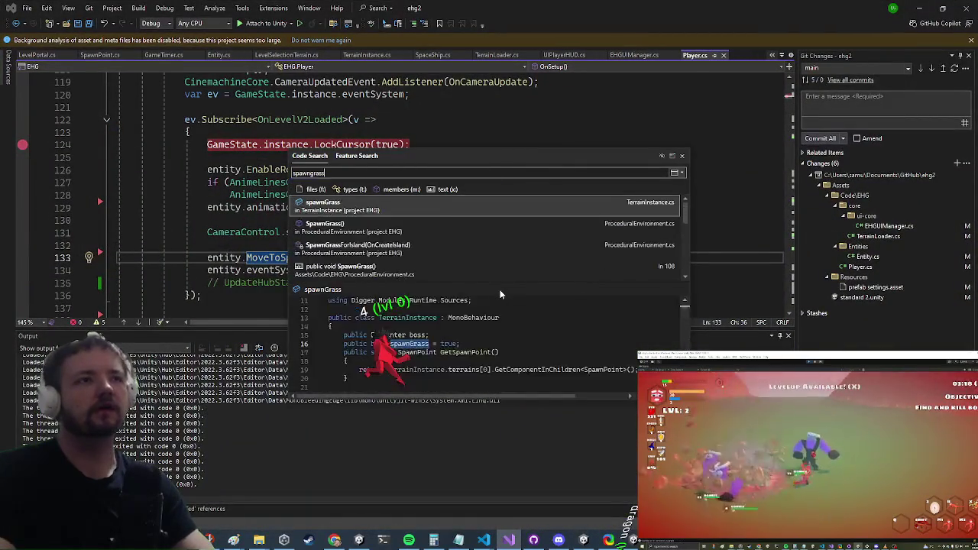
{"action": "key", "text": "Down"}
{"action": "key", "text": "Return"}
{"action": "scroll", "coordinate": [535, 191], "scroll_direction": "down", "scroll_amount": 1}
{"action": "left_click", "coordinate": [269, 242]}
{"action": "key", "text": "F12"}
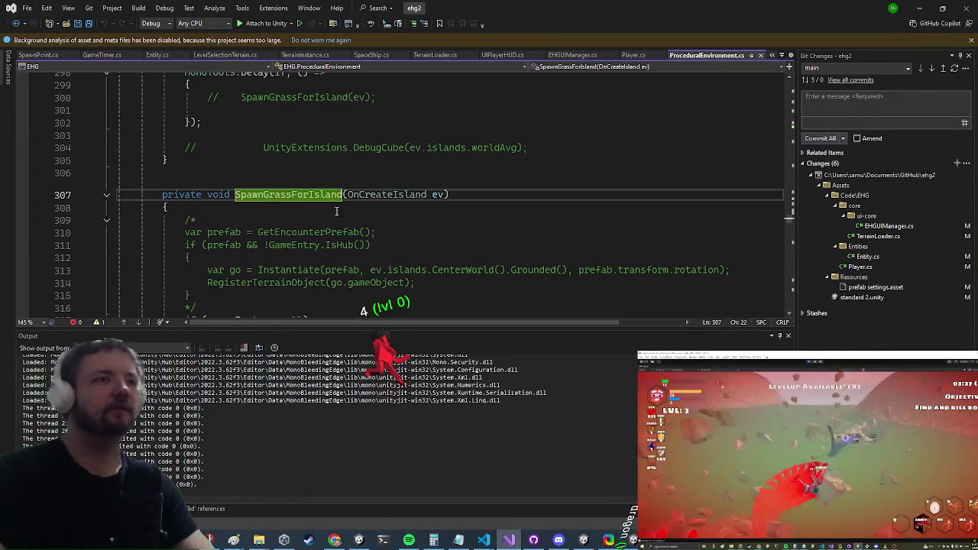
- Select the grass-instantiation lines 357–365 in SpawnGrassForIsland
{"action": "scroll", "coordinate": [440, 260], "scroll_direction": "down", "scroll_amount": 7}
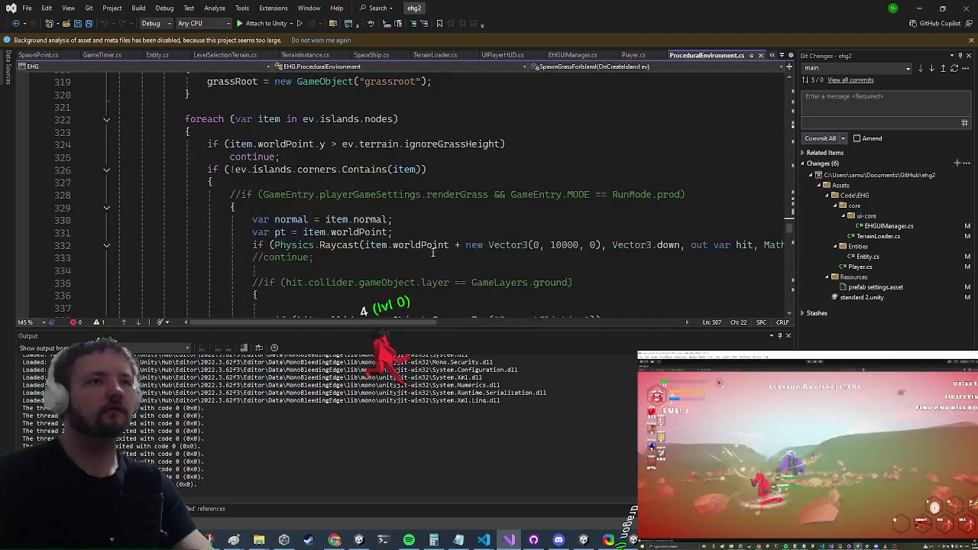
{"action": "scroll", "coordinate": [436, 241], "scroll_direction": "down", "scroll_amount": 3}
{"action": "scroll", "coordinate": [449, 229], "scroll_direction": "down", "scroll_amount": 5}
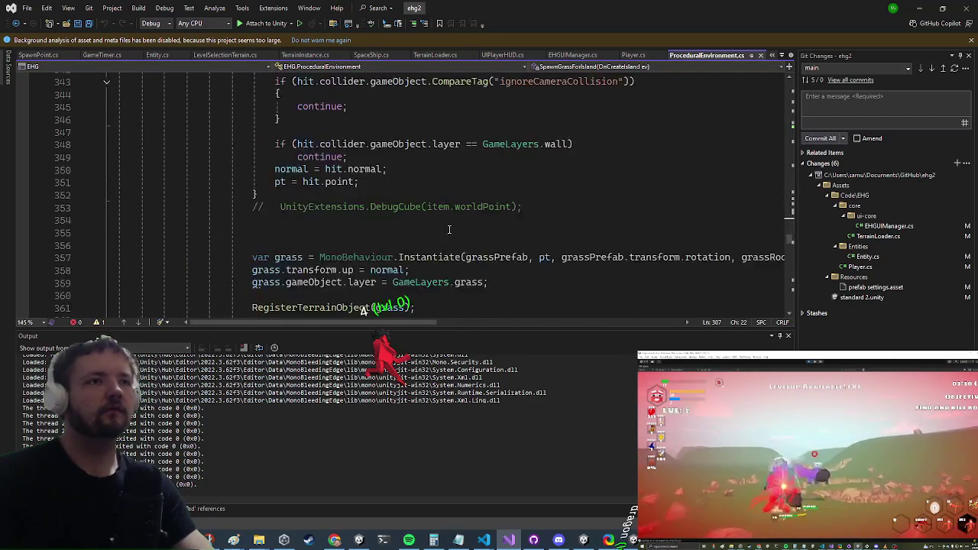
{"action": "scroll", "coordinate": [449, 230], "scroll_direction": "down", "scroll_amount": 2}
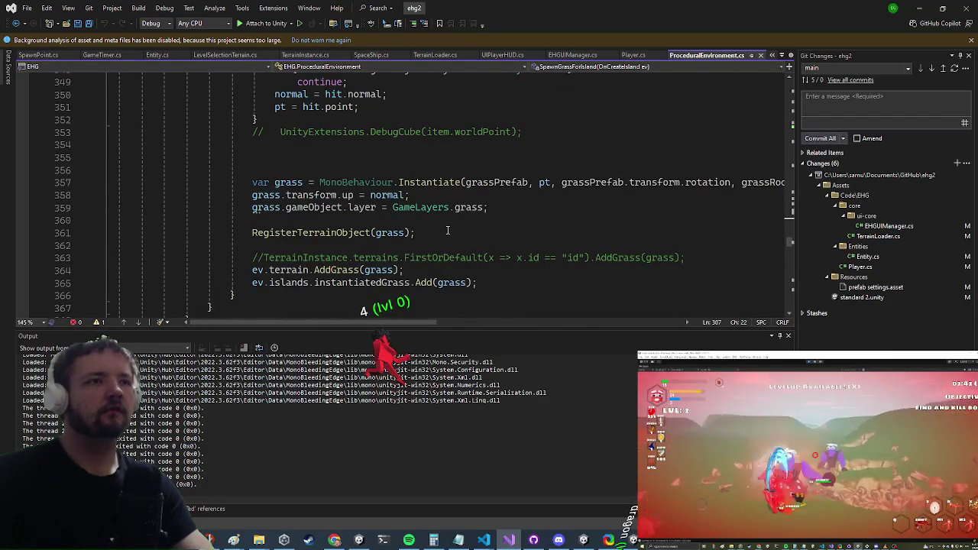
{"action": "scroll", "coordinate": [448, 230], "scroll_direction": "down", "scroll_amount": 1}
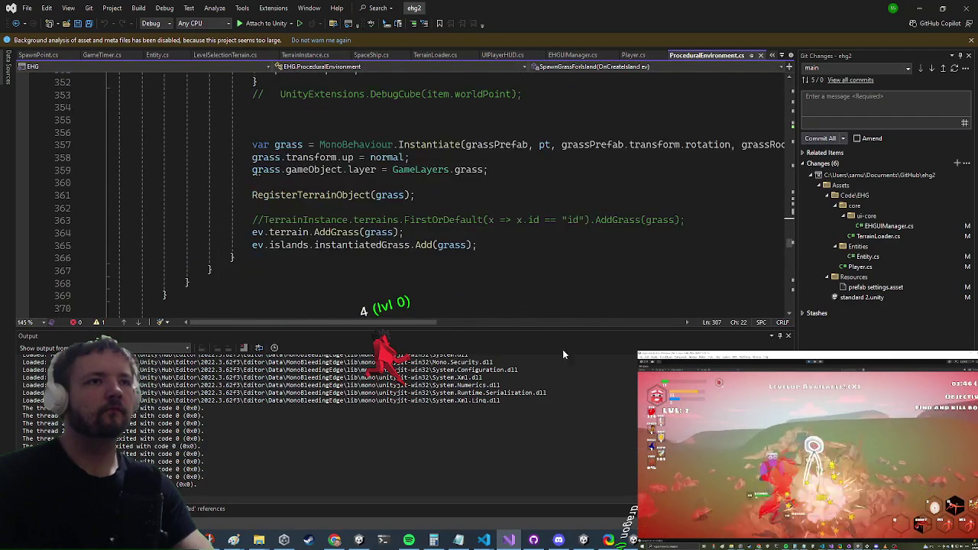
{"action": "mouse_move", "coordinate": [491, 243]}
{"action": "left_mouse_down"}
{"action": "mouse_move", "coordinate": [253, 244]}
{"action": "mouse_move", "coordinate": [254, 145]}
{"action": "left_mouse_up"}
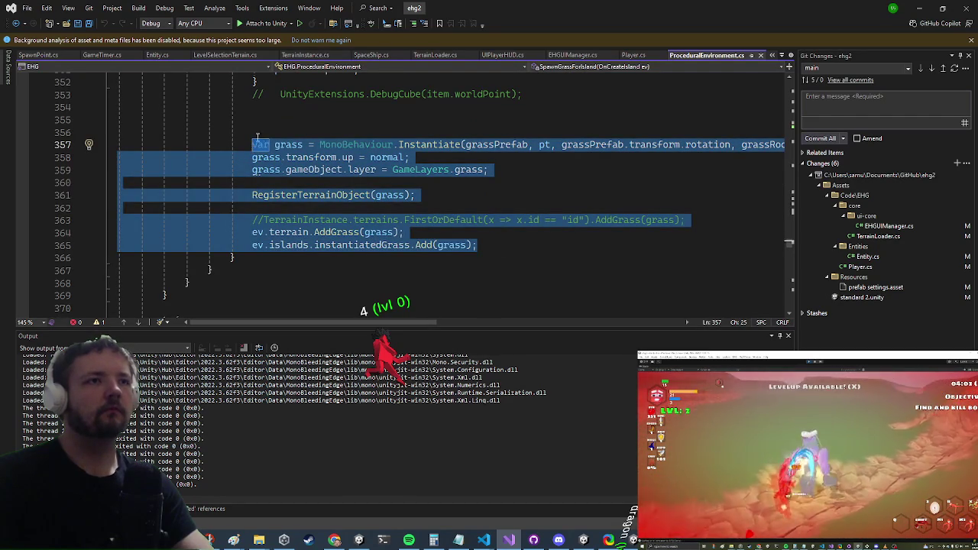
- Cut the grass-spawning block and declare 'List<Vector3> pts = new List<Vector3>();' on line 321
{"action": "key", "text": "ctrl+x"}
{"action": "scroll", "coordinate": [404, 159], "scroll_direction": "up", "scroll_amount": 12}
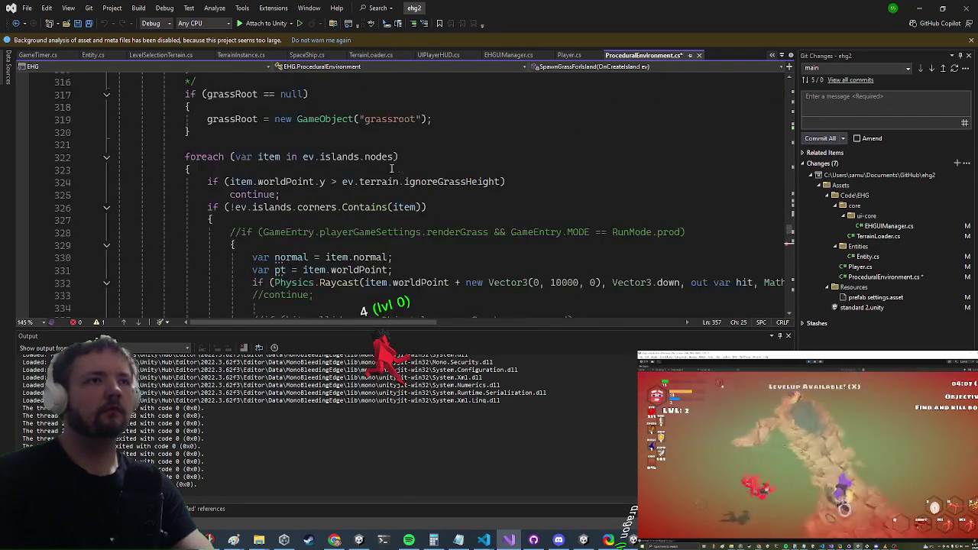
{"action": "left_click", "coordinate": [311, 145]}
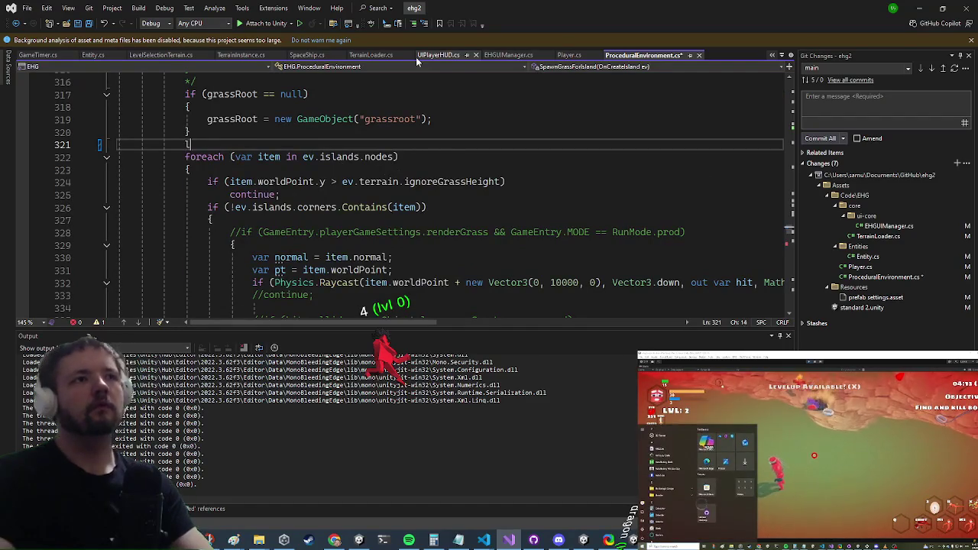
{"action": "type", "text": "ist<ve"}
{"action": "type", "text": "3> pts = new"}
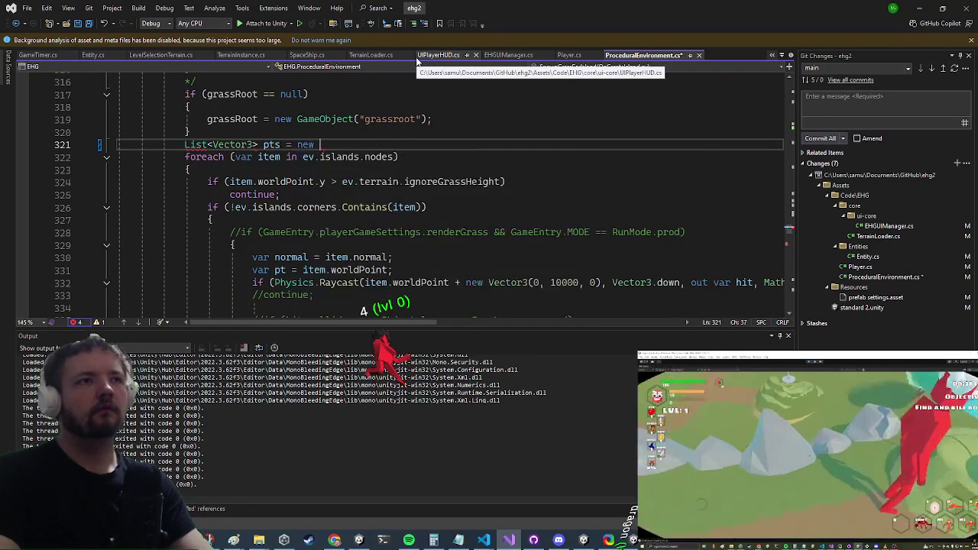
{"action": "type", "text": " List<Vector3>();"}
- Write 'pts.Add(pt);' where the grass-spawning block used to be
{"action": "scroll", "coordinate": [297, 238], "scroll_direction": "down", "scroll_amount": 10}
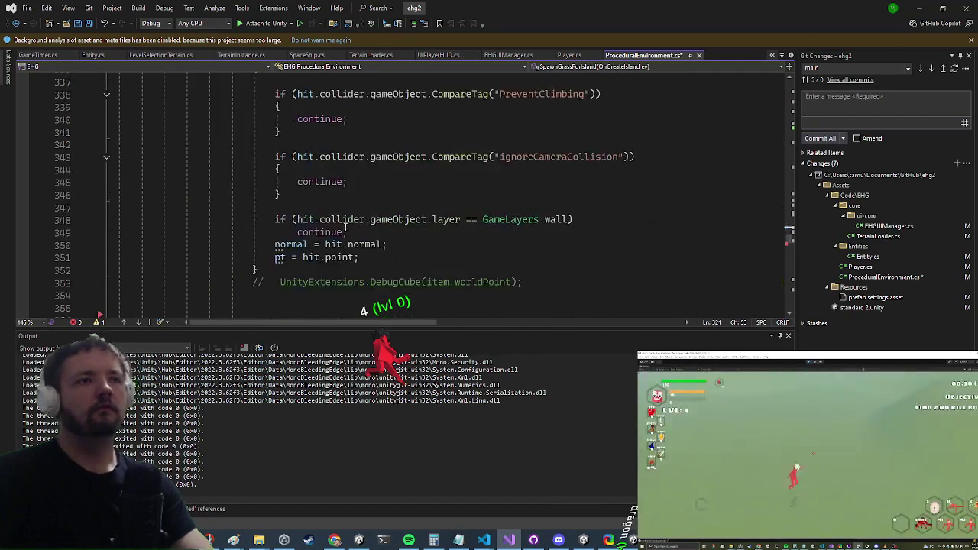
{"action": "left_click", "coordinate": [321, 219]}
{"action": "scroll", "coordinate": [329, 214], "scroll_direction": "up", "scroll_amount": 2}
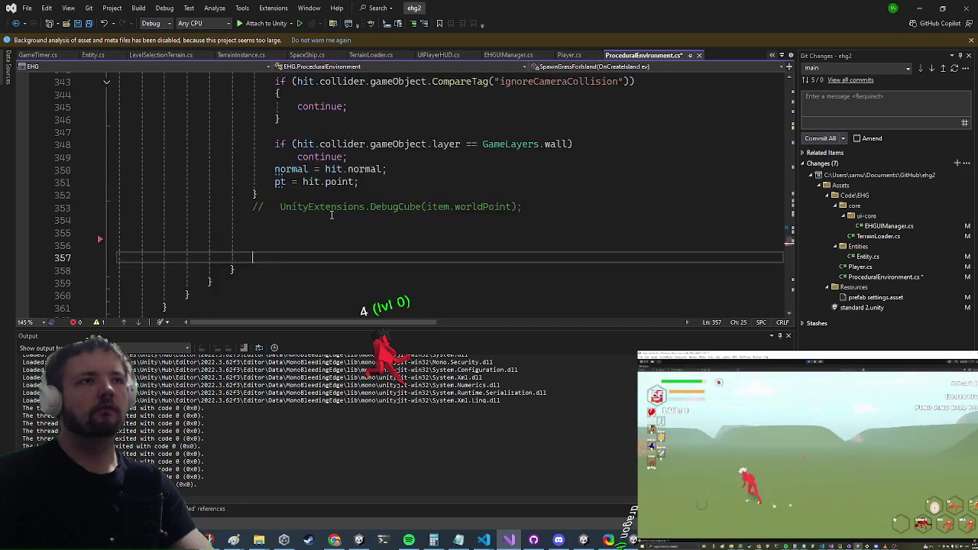
{"action": "key", "text": "Up"}
{"action": "type", "text": "pts.Add()"}
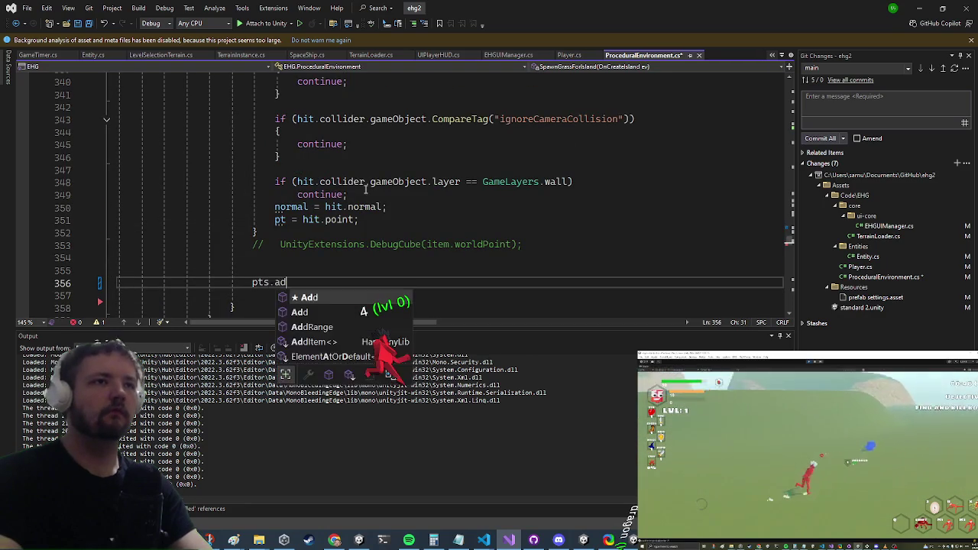
{"action": "key", "text": "ctrl+z"}
{"action": "key", "text": "ctrl+z"}
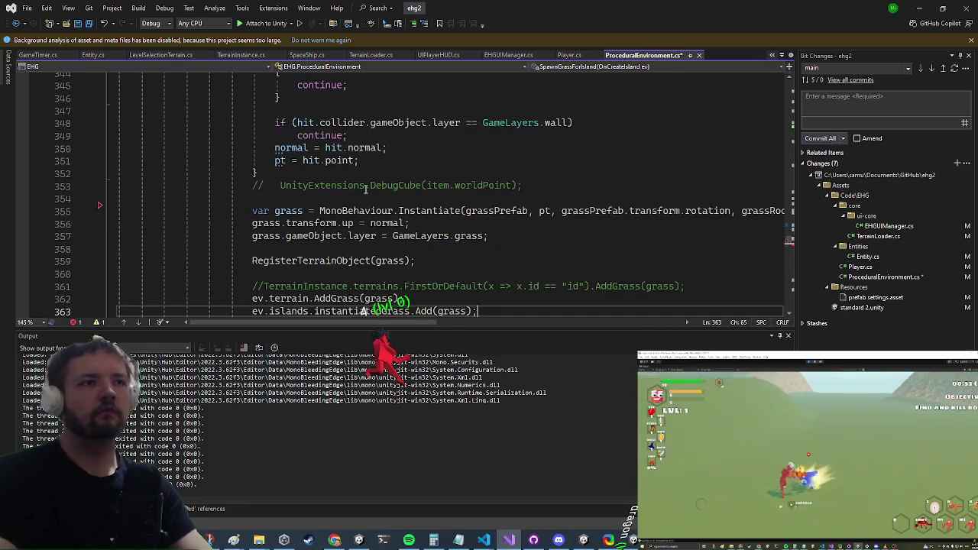
{"action": "key", "text": "ctrl+y"}
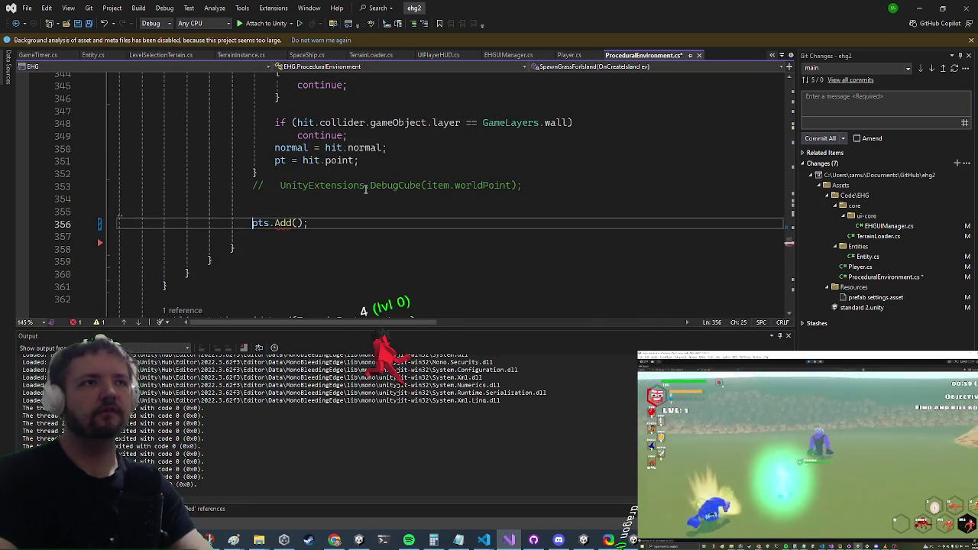
{"action": "key", "text": "Left"}
{"action": "key", "text": "Left"}
{"action": "type", "text": "pt"}
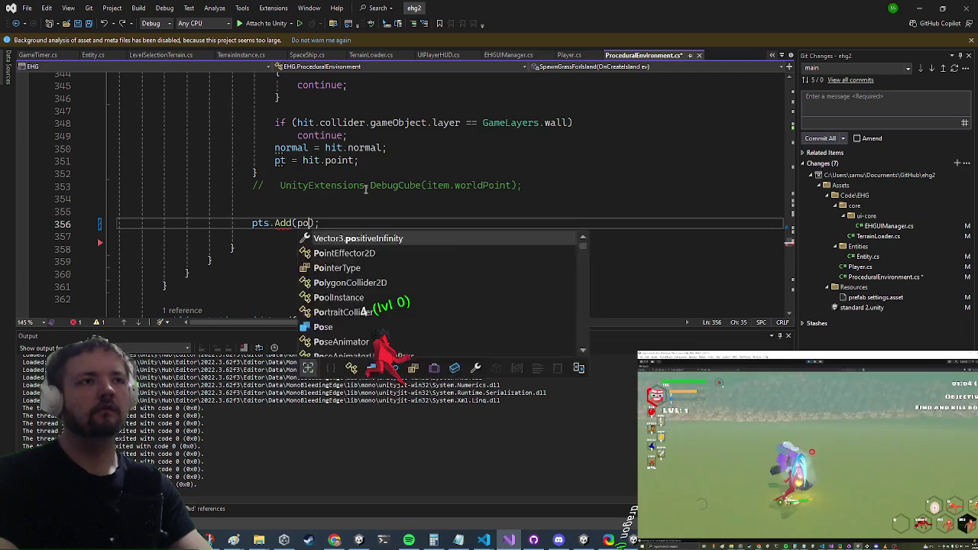
{"action": "scroll", "coordinate": [366, 188], "scroll_direction": "up", "scroll_amount": 11}
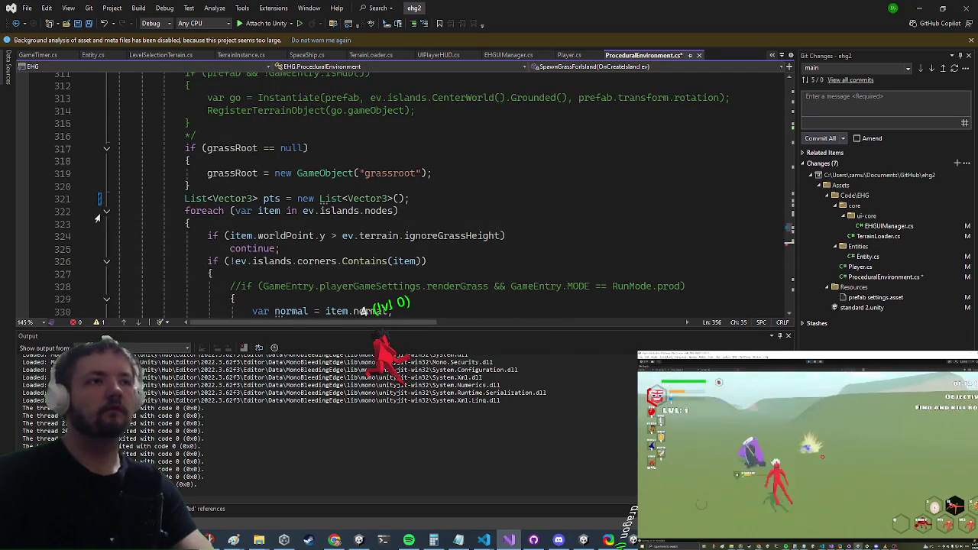
- After the island-nodes loop, add a foreach over pts containing the pasted grass-spawning code
{"action": "left_click", "coordinate": [107, 211]}
{"action": "key", "text": "Down"}
{"action": "key", "text": "Down"}
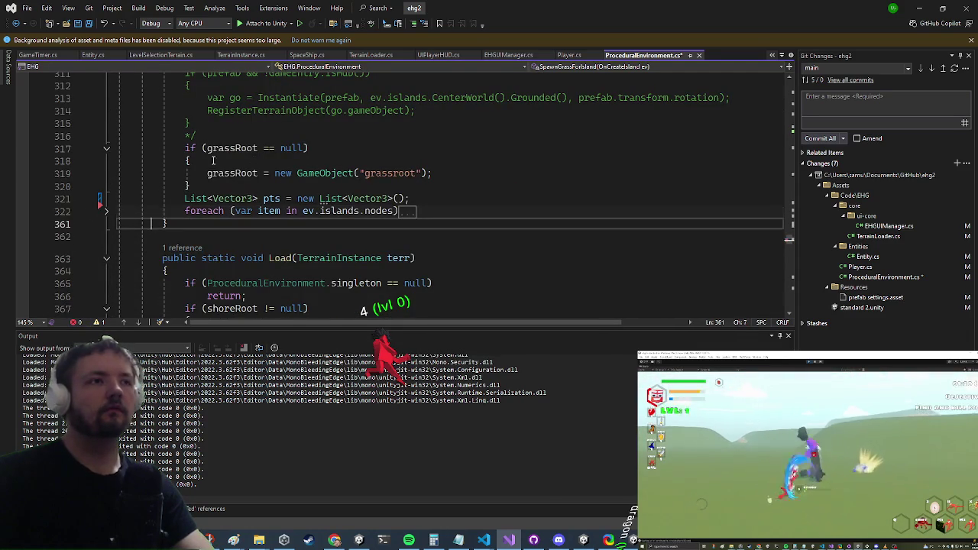
{"action": "key", "text": "Return"}
{"action": "type", "text": "foreach"}
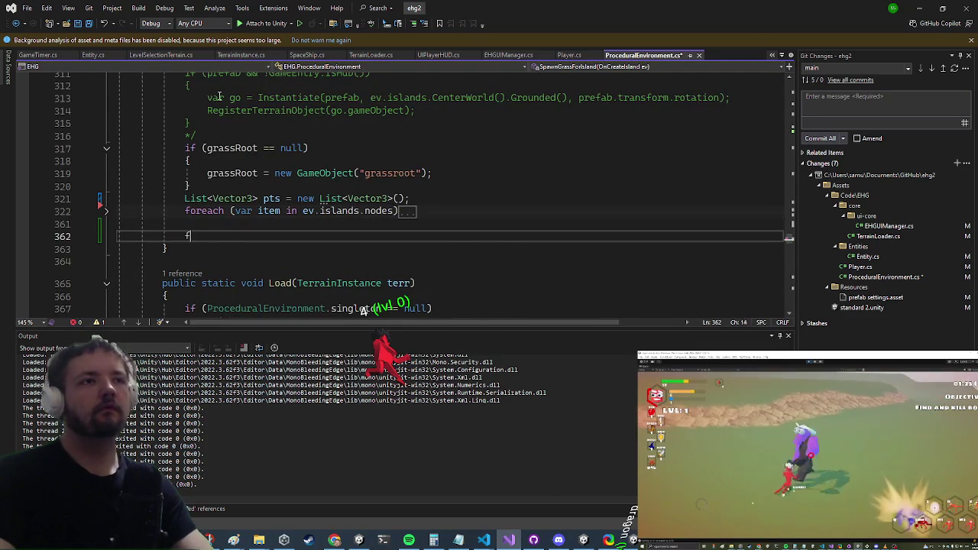
{"action": "key", "text": "Tab"}
{"action": "key", "text": "Tab"}
{"action": "key", "text": "Return"}
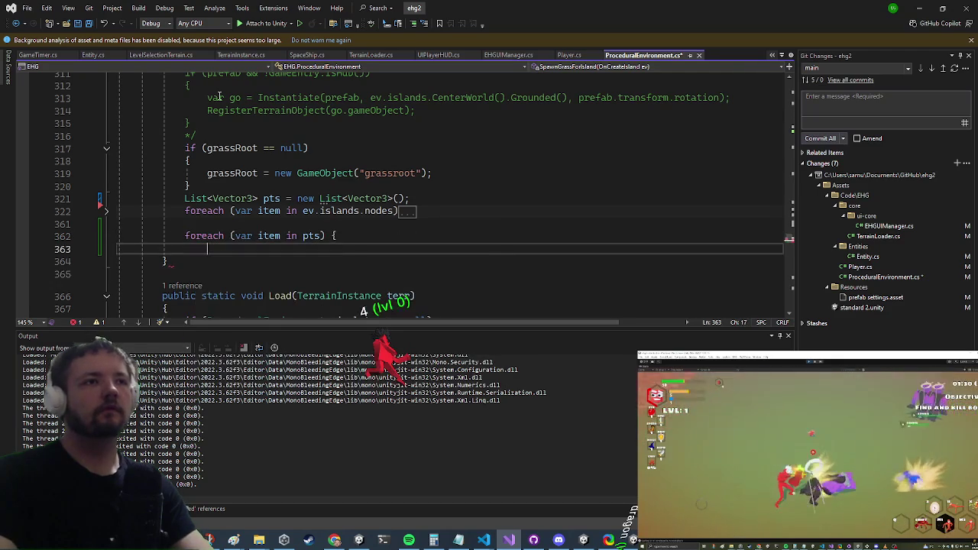
{"action": "key", "text": "ctrl+v"}
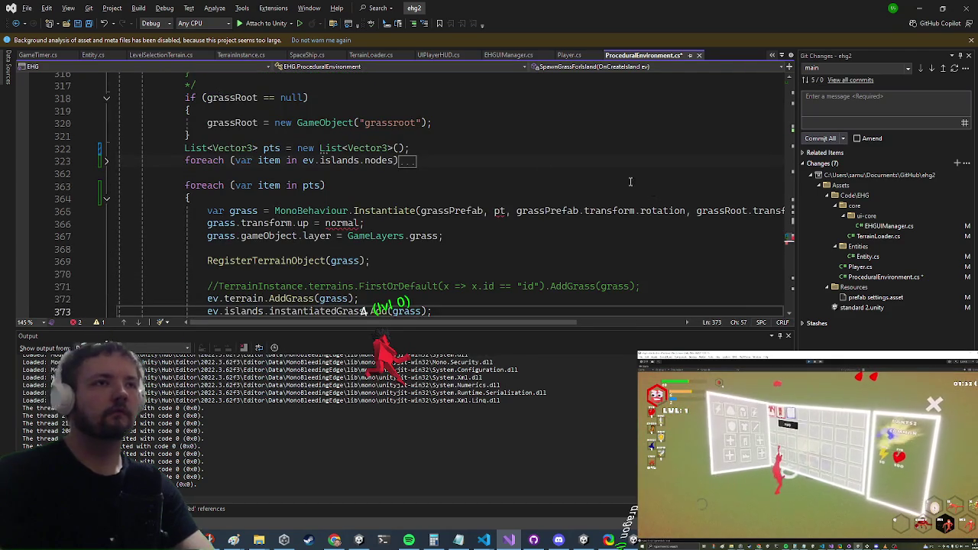
- Rename the pts loop variable from 'item' to 'pt'
{"action": "left_click", "coordinate": [260, 197]}
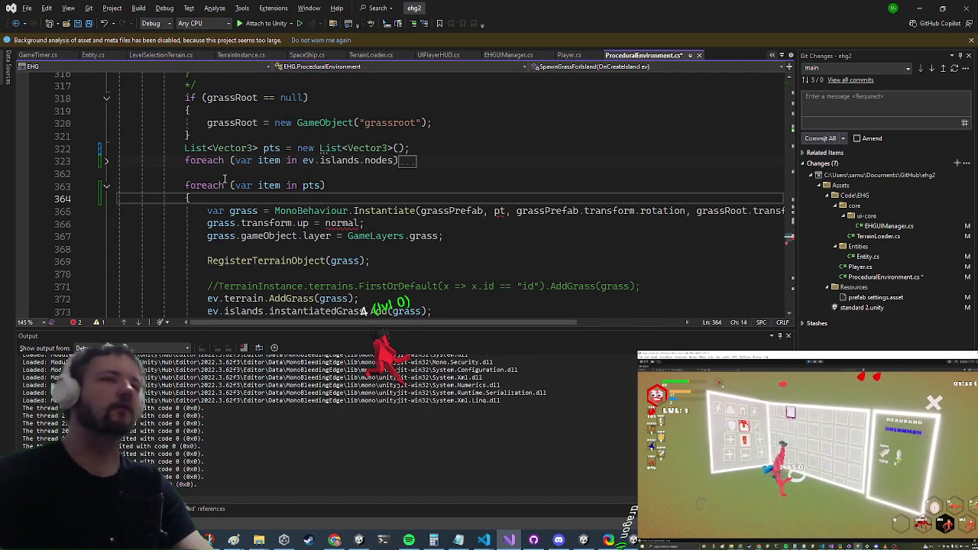
{"action": "double_click", "coordinate": [264, 185]}
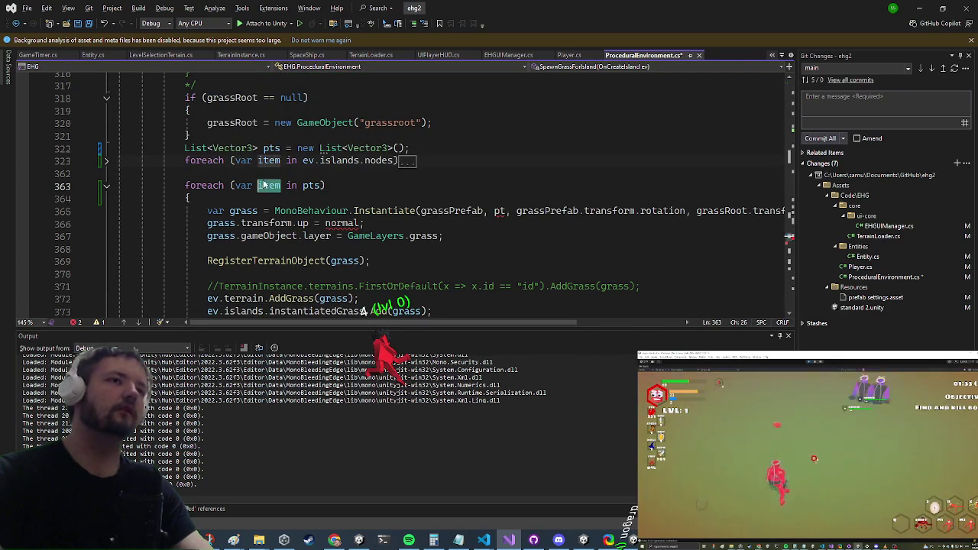
{"action": "type", "text": "pt"}
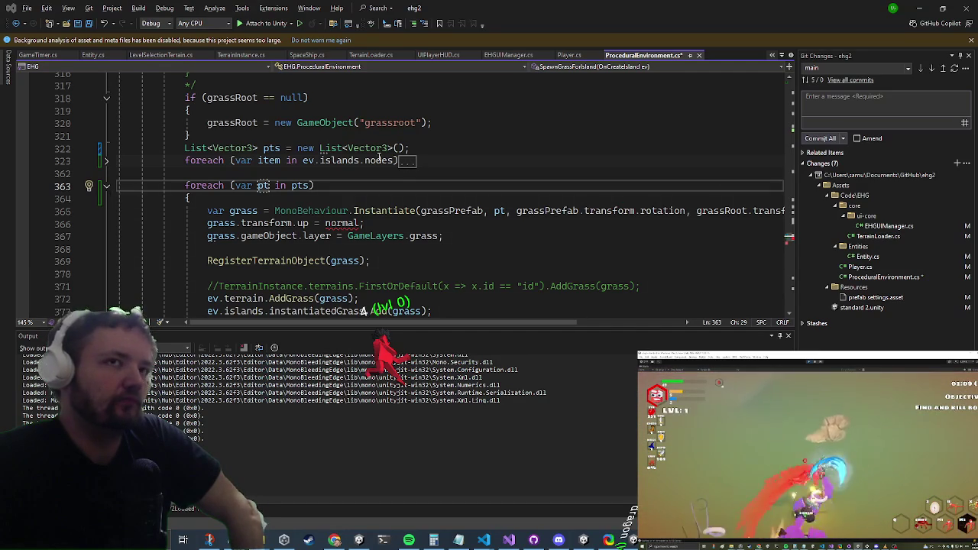
- Change pts.Add(pt) to add a new CustomRaycastHit(hit) in the island-nodes loop
{"action": "left_click", "coordinate": [106, 161]}
{"action": "scroll", "coordinate": [231, 153], "scroll_direction": "down", "scroll_amount": 6}
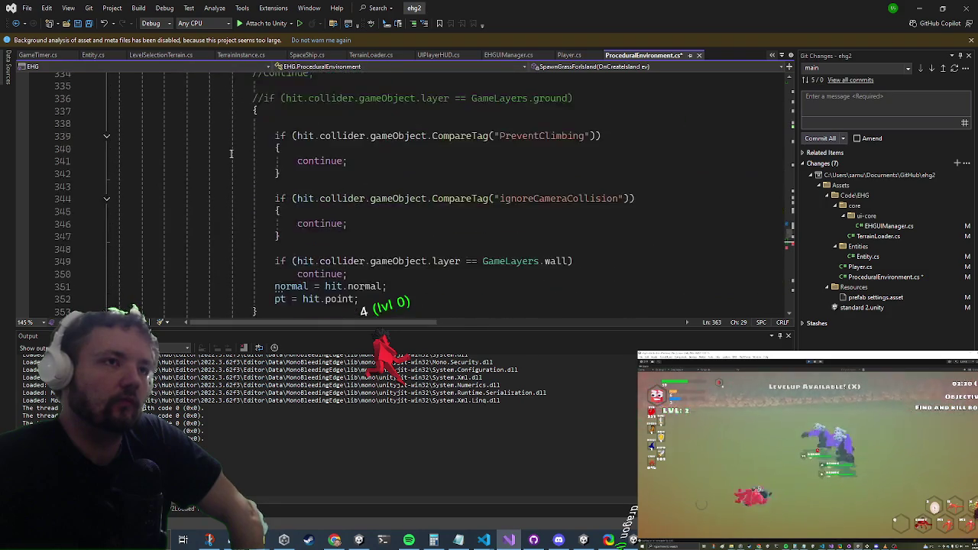
{"action": "scroll", "coordinate": [231, 145], "scroll_direction": "down", "scroll_amount": 5}
{"action": "scroll", "coordinate": [227, 146], "scroll_direction": "up", "scroll_amount": 3}
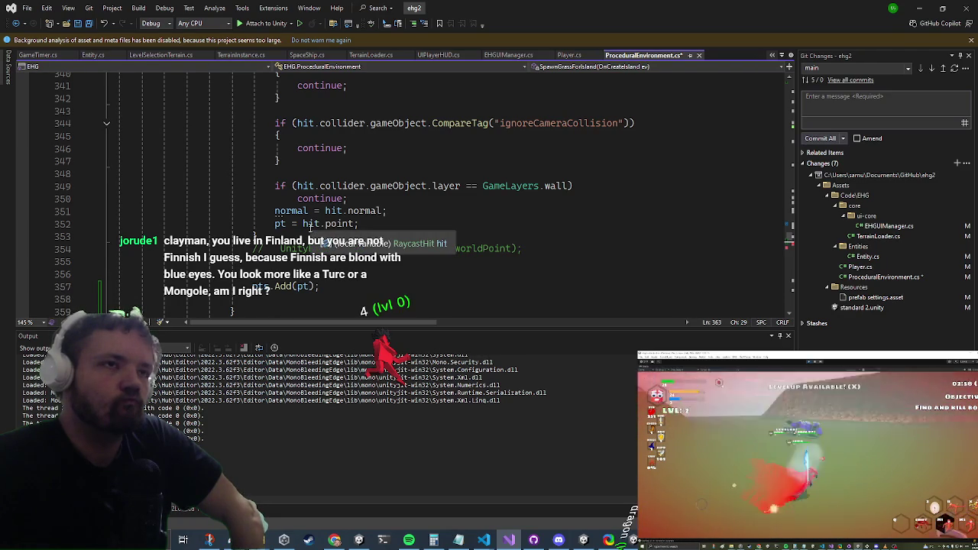
{"action": "left_click", "coordinate": [303, 287]}
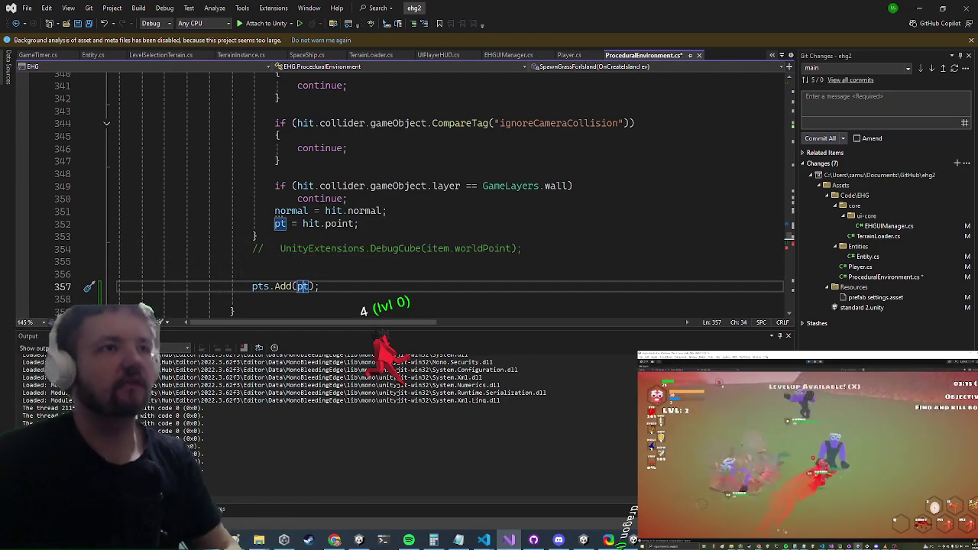
{"action": "double_click", "coordinate": [303, 287]}
{"action": "type", "text": "new customray"}
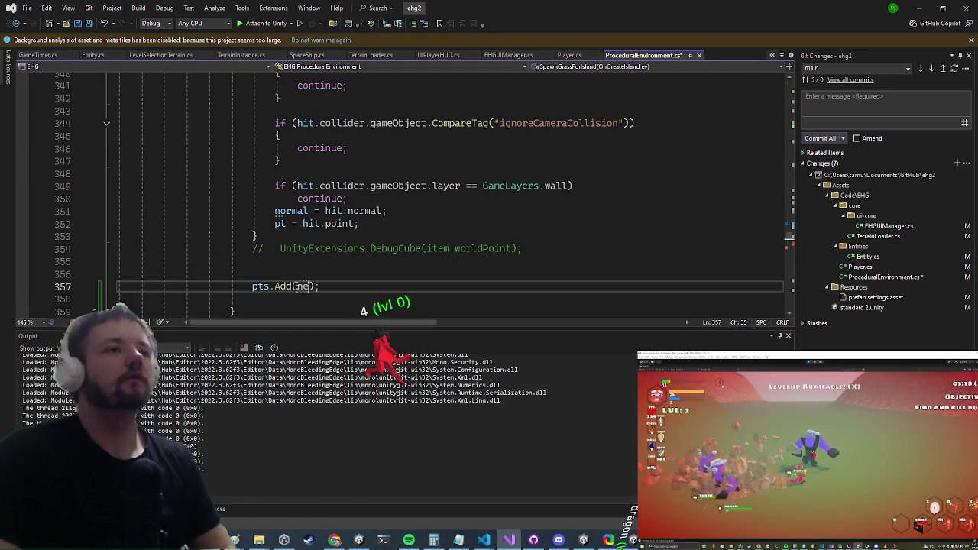
{"action": "type", "text": "(hit"}
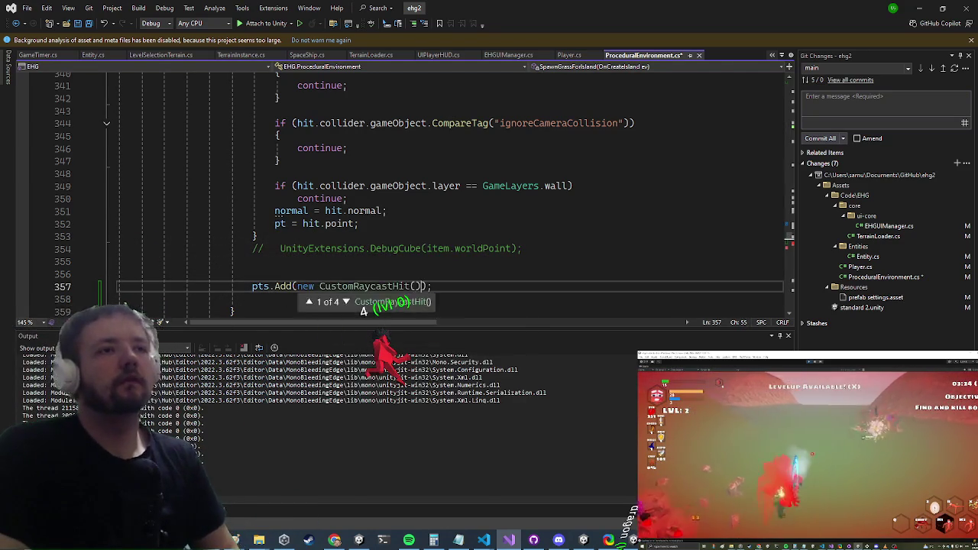
- Change the pts declaration to List<CustomRaycastHit>
{"action": "left_click", "coordinate": [279, 286]}
{"action": "key", "text": "F12"}
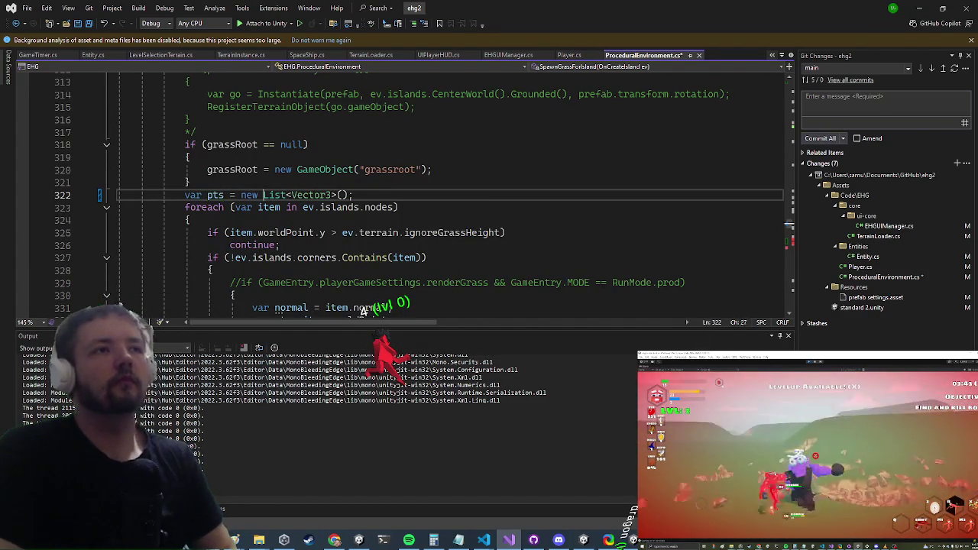
{"action": "key", "text": "Right"}
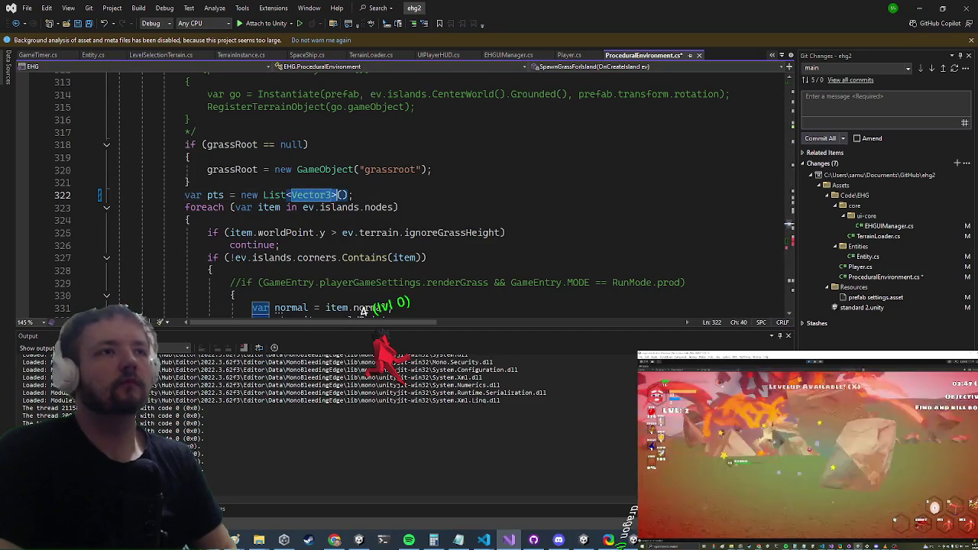
{"action": "type", "text": "CustomR"}
{"action": "key", "text": "Tab"}
{"action": "key", "text": "Down"}
{"action": "key", "text": "Down"}
{"action": "key", "text": "Down"}
{"action": "key", "text": "Down"}
{"action": "key", "text": "Down"}
{"action": "key", "text": "Down"}
- Rename the grass loop variable to 'ray' and add 'var pt = ray.point;'
{"action": "left_click", "coordinate": [374, 210]}
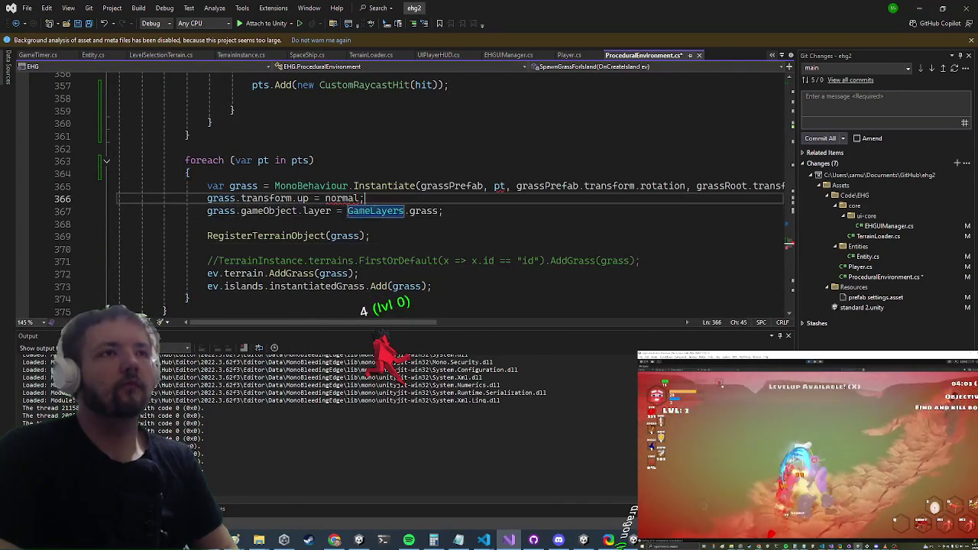
{"action": "key", "text": "Up"}
{"action": "key", "text": "Up"}
{"action": "key", "text": "ctrl+Return"}
{"action": "type", "text": "var pt"}
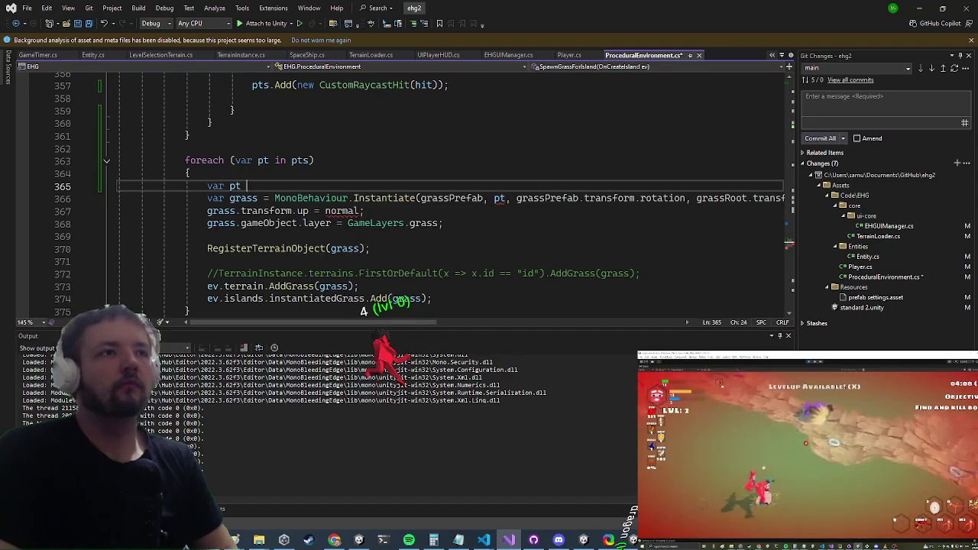
{"action": "key", "text": "Up"}
{"action": "key", "text": "Up"}
{"action": "type", "text": "ray"}
{"action": "key", "text": "Escape"}
{"action": "key", "text": "Down"}
{"action": "key", "text": "Down"}
{"action": "type", "text": "= ray"}
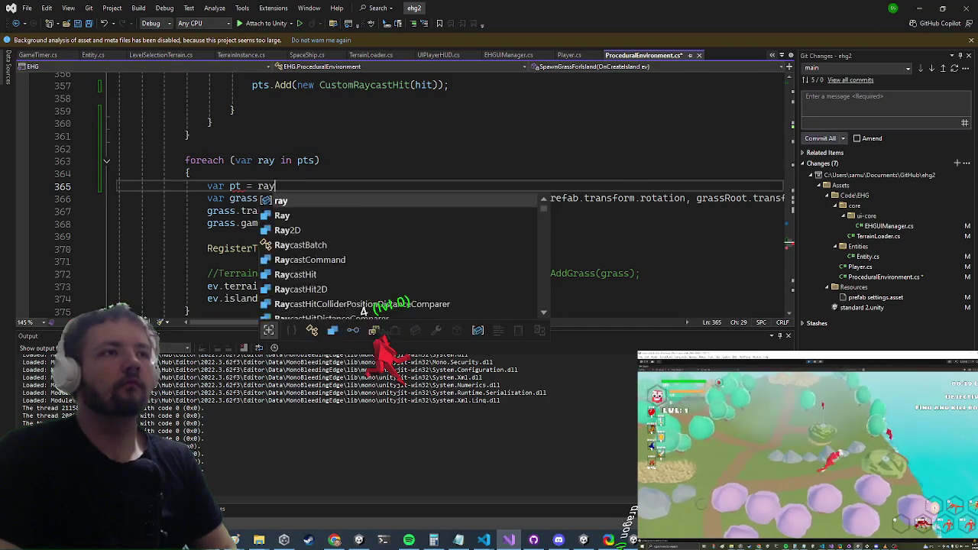
{"action": "type", "text": ".point;"}
- Add 'var normal = ray.normal;' before the grass instantiation
{"action": "key", "text": "Return"}
{"action": "type", "text": "var n"}
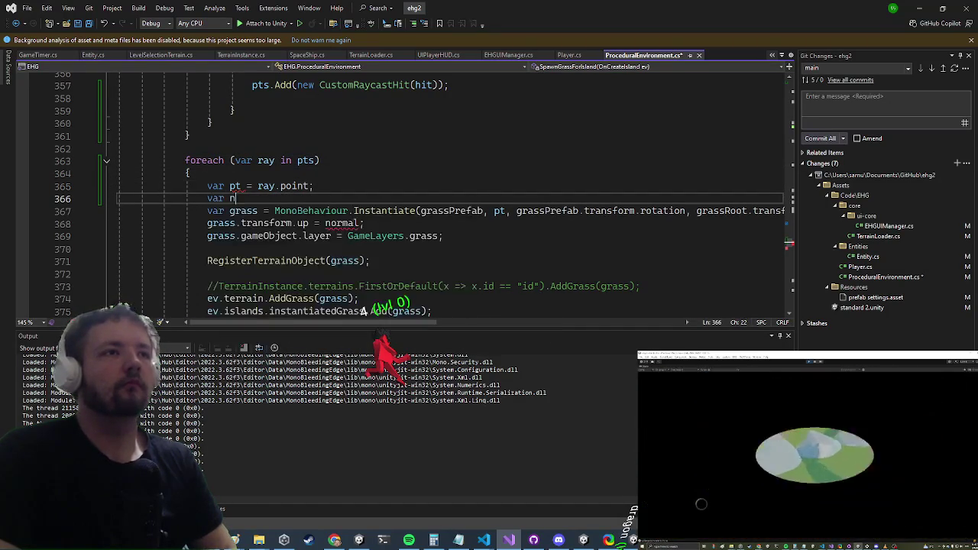
{"action": "type", "text": "ormal = ray.nor"}
{"action": "key", "text": "Tab"}
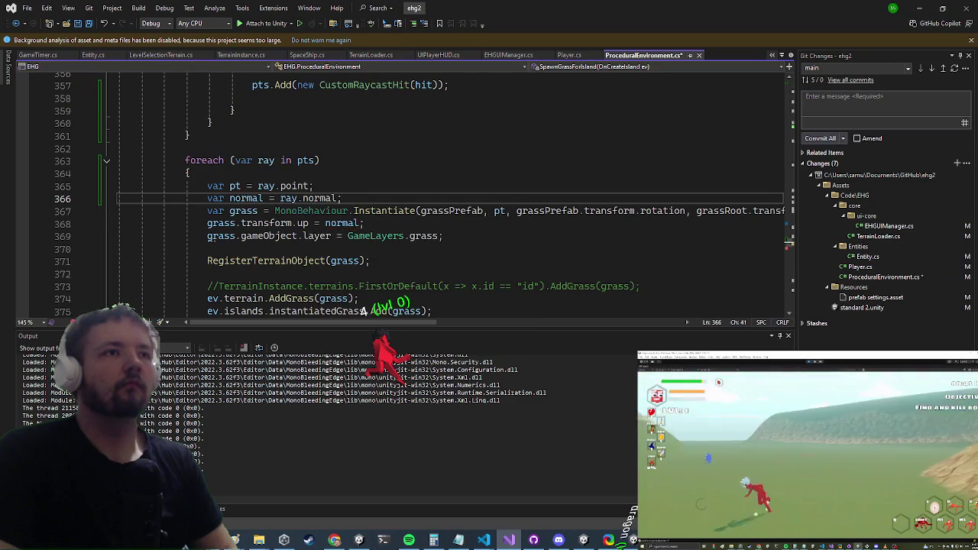
{"action": "key", "text": "Return"}
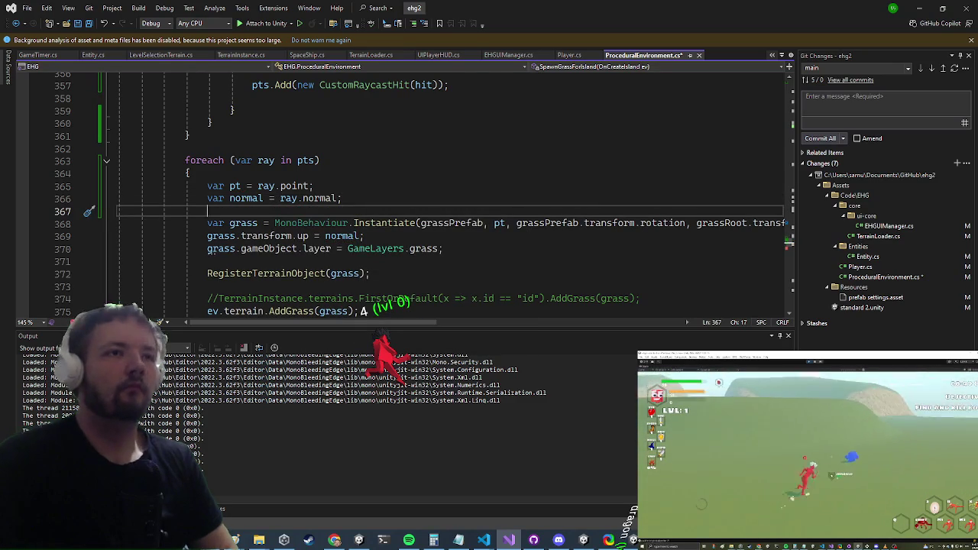
{"action": "scroll", "coordinate": [297, 251], "scroll_direction": "down", "scroll_amount": 3}
{"action": "scroll", "coordinate": [283, 256], "scroll_direction": "up", "scroll_amount": 2}
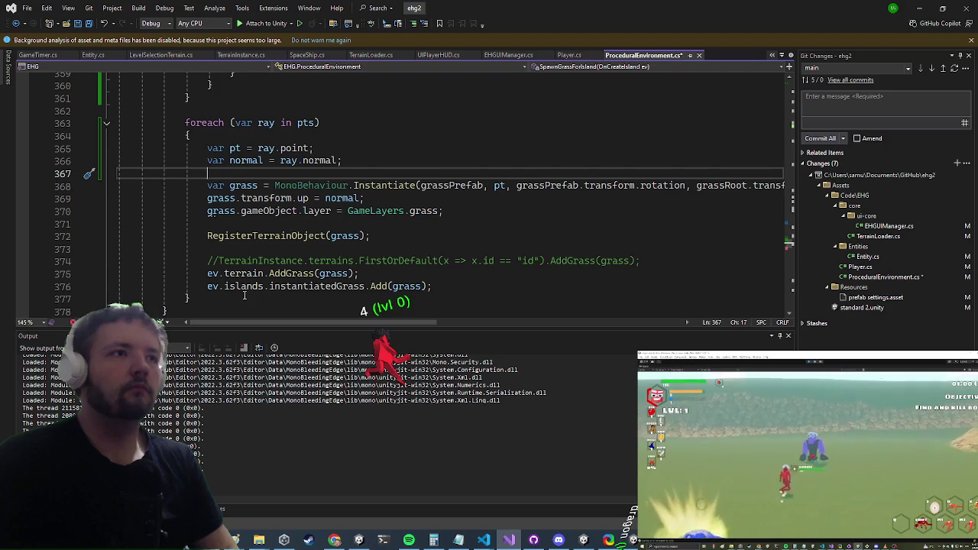
{"action": "scroll", "coordinate": [244, 295], "scroll_direction": "down", "scroll_amount": 1}
- Create a new 'IEnumerator SpawnGrassRoutine()' method below the grass-spawning method
{"action": "left_click", "coordinate": [216, 285]}
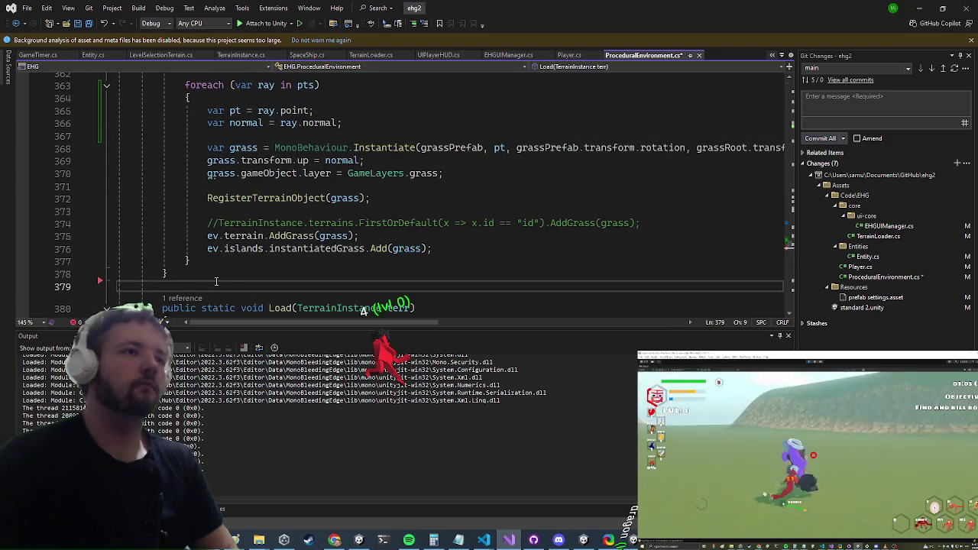
{"action": "key", "text": "Return"}
{"action": "type", "text": "ienum"}
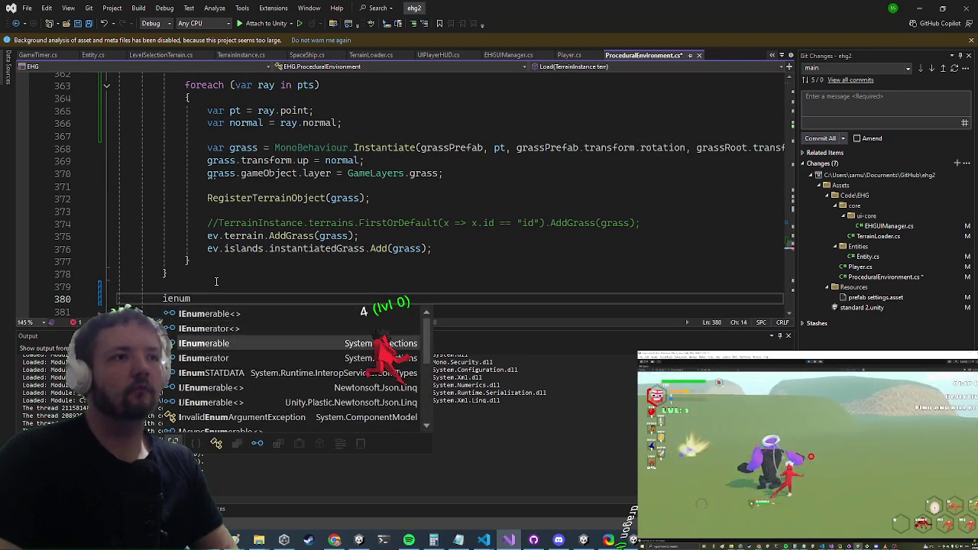
{"action": "key", "text": "Down"}
{"action": "key", "text": "Tab"}
{"action": "type", "text": "Spaw"}
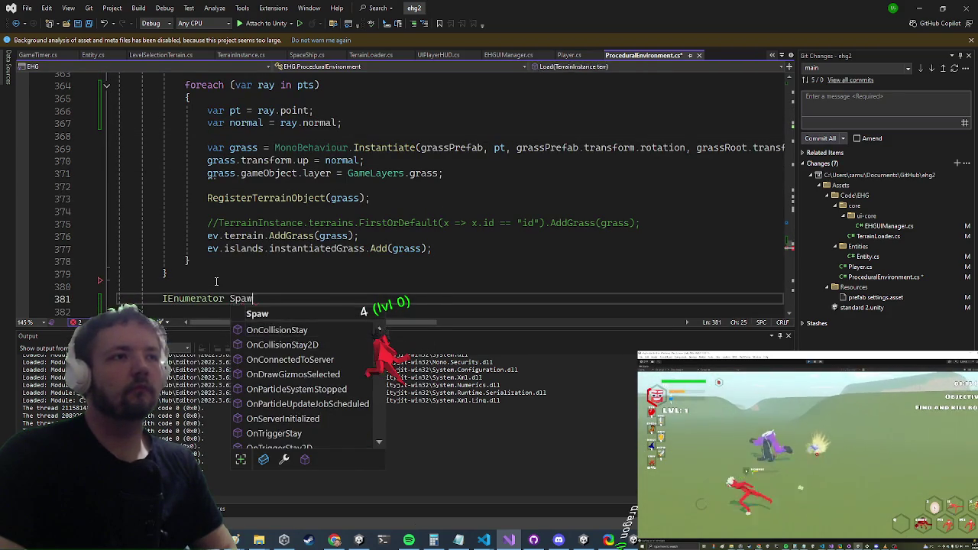
{"action": "type", "text": "nGrassRoutine()"}
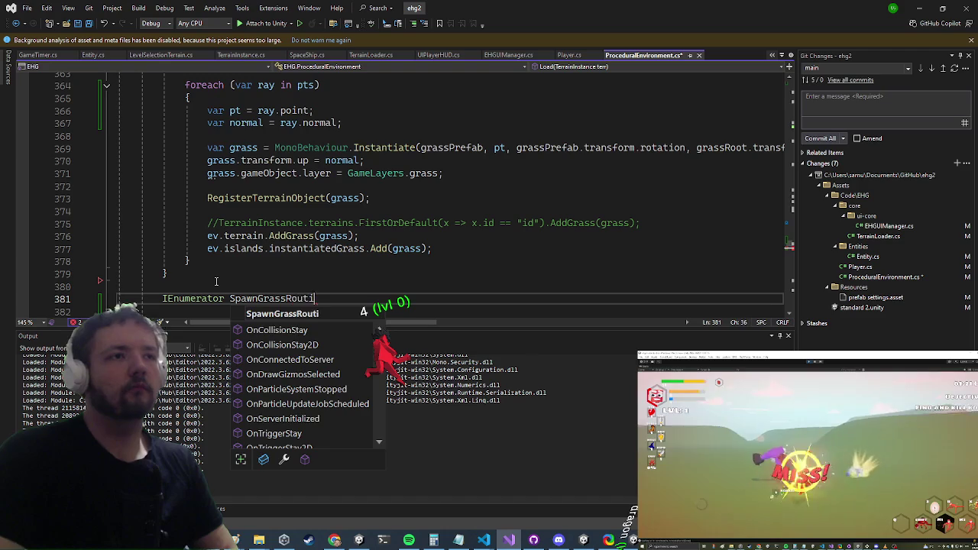
{"action": "key", "text": "Return"}
- Cut the grass loop and replace it with StartCoroutine(SpawnGrassRoutine())
{"action": "key", "text": "Up"}
{"action": "key", "text": "Up"}
{"action": "key", "text": "Up"}
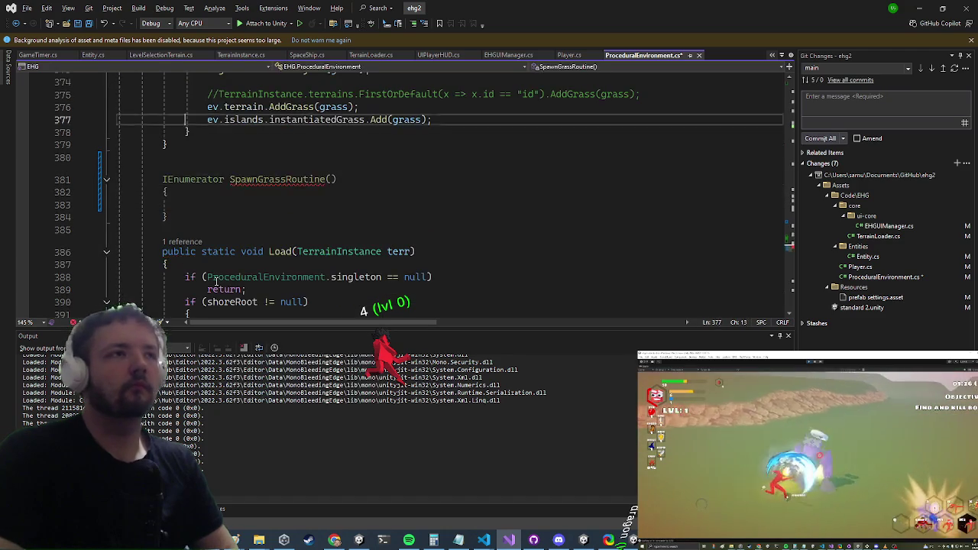
{"action": "key", "text": "Down"}
{"action": "key", "text": "Down"}
{"action": "key", "text": "Down"}
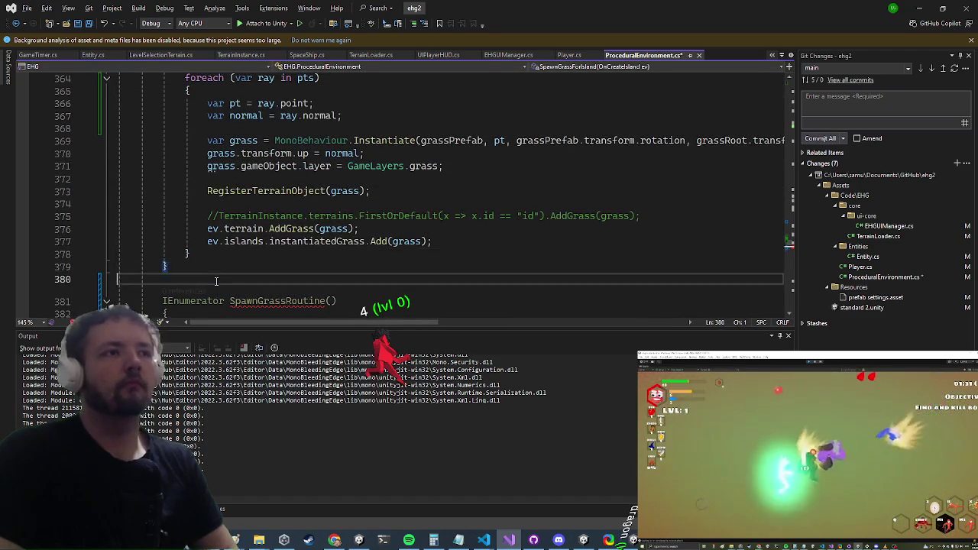
{"action": "key", "text": "Up"}
{"action": "key", "text": "shift+Up"}
{"action": "key", "text": "shift+Up"}
{"action": "key", "text": "shift+Up"}
{"action": "key", "text": "shift+Up"}
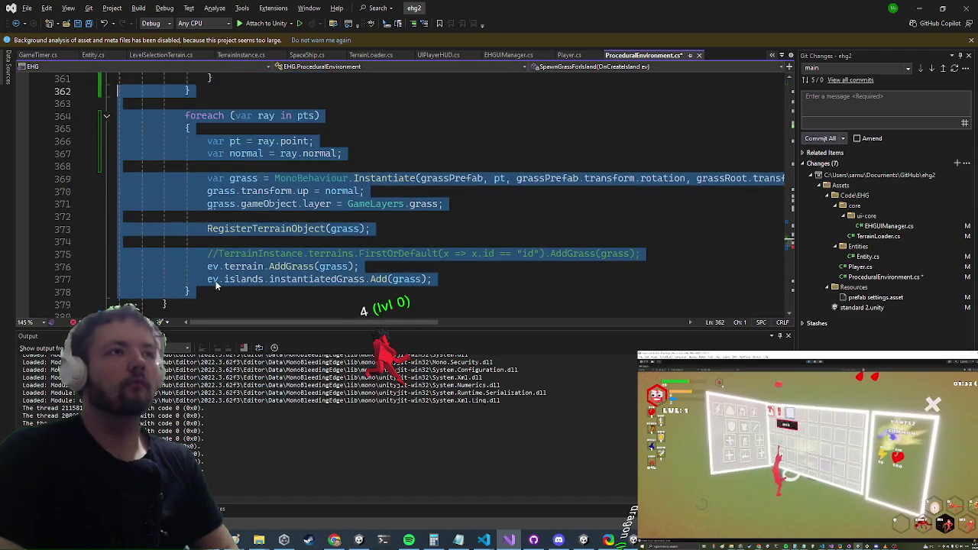
{"action": "key", "text": "ctrl+x"}
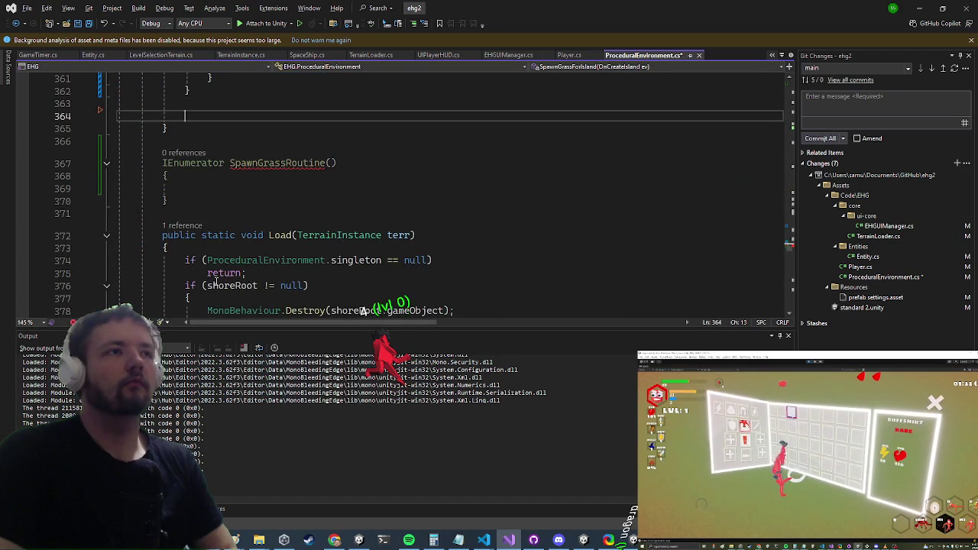
{"action": "type", "text": "start"}
{"action": "key", "text": "Tab"}
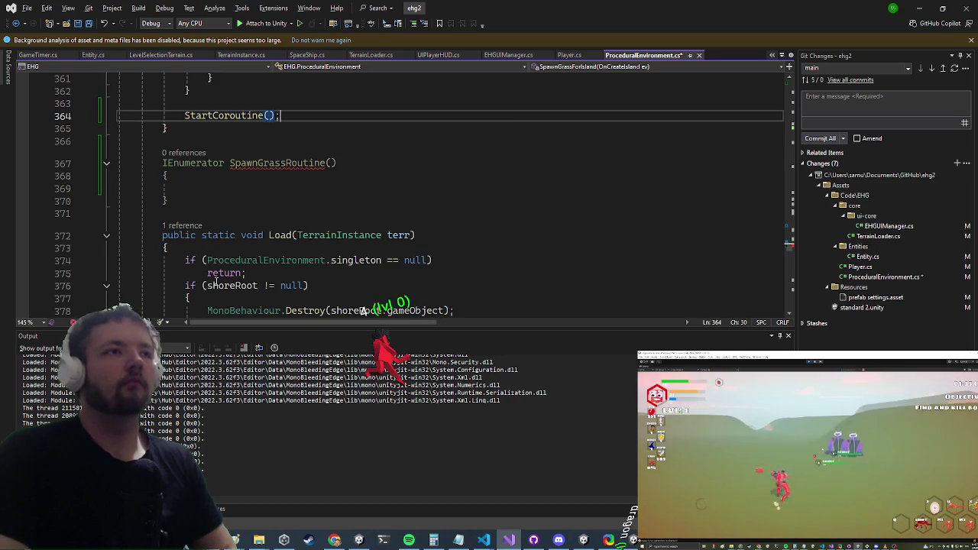
{"action": "type", "text": "Spa"}
{"action": "key", "text": "Tab"}
{"action": "type", "text": "("}
{"action": "key", "text": "Down"}
{"action": "key", "text": "Down"}
{"action": "key", "text": "Down"}
{"action": "key", "text": "Down"}
- Paste the grass loop into SpawnGrassRoutine, with the caret left in its empty parentheses
{"action": "key", "text": "ctrl+v"}
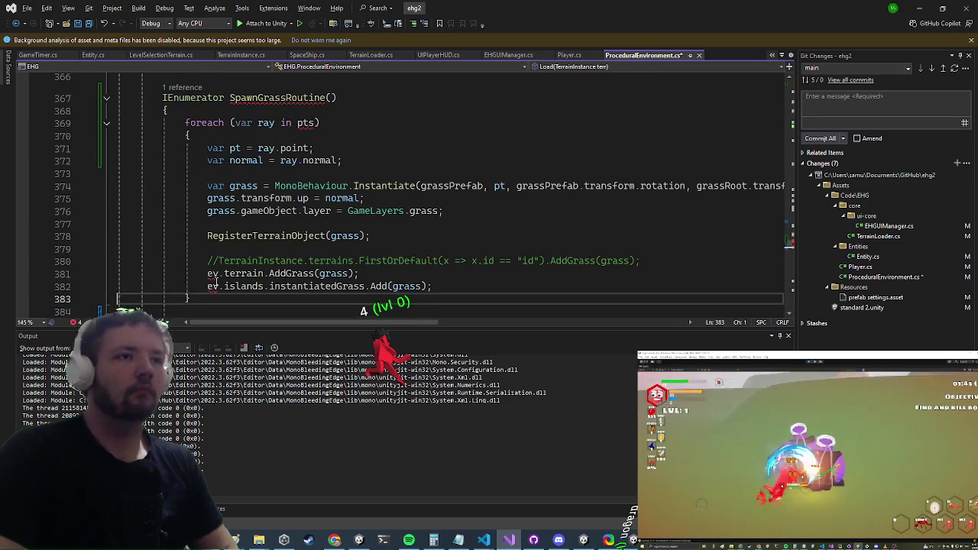
{"action": "key", "text": "Up"}
{"action": "key", "text": "Up"}
{"action": "key", "text": "Up"}
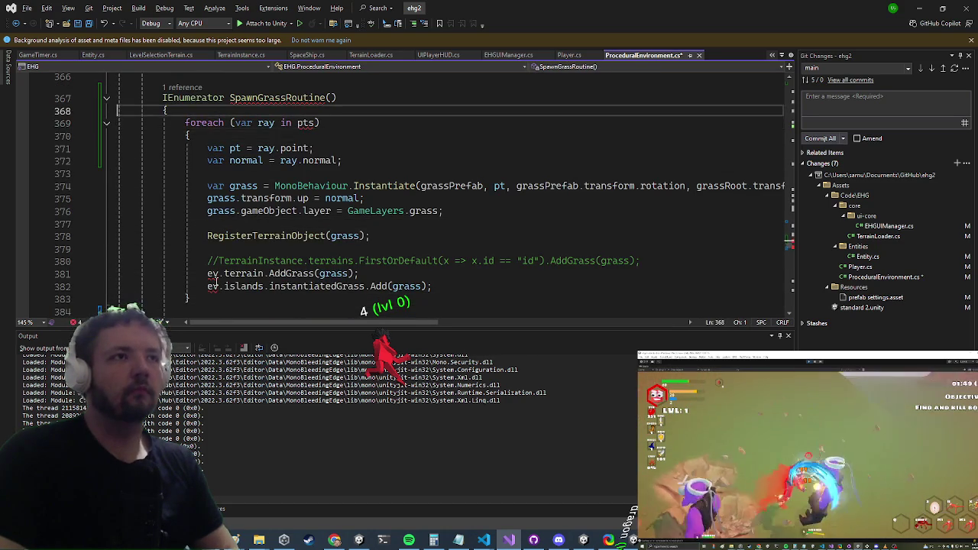
{"action": "key", "text": "Up"}
{"action": "key", "text": "Up"}
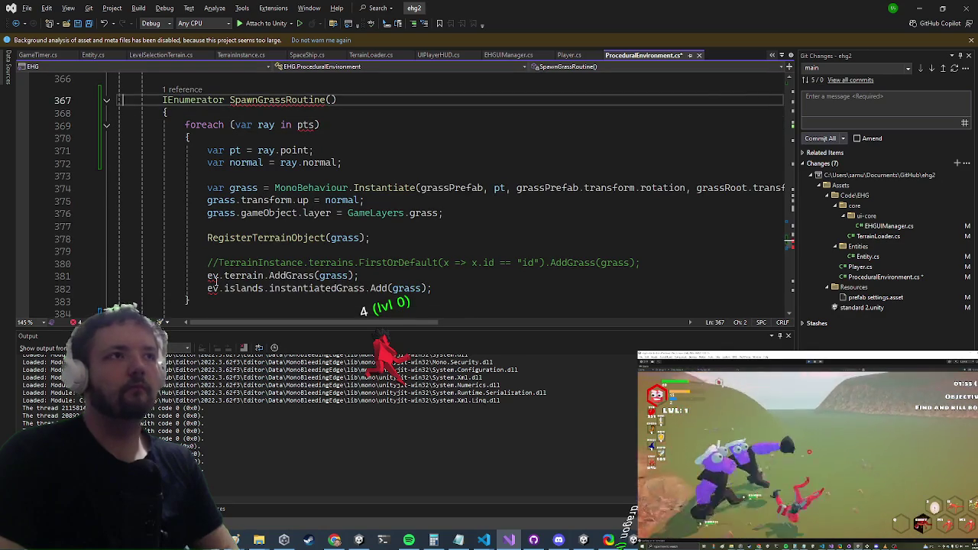
{"action": "key", "text": "ctrl+Right"}
{"action": "key", "text": "ctrl+Right"}
{"action": "key", "text": "ctrl+Right"}
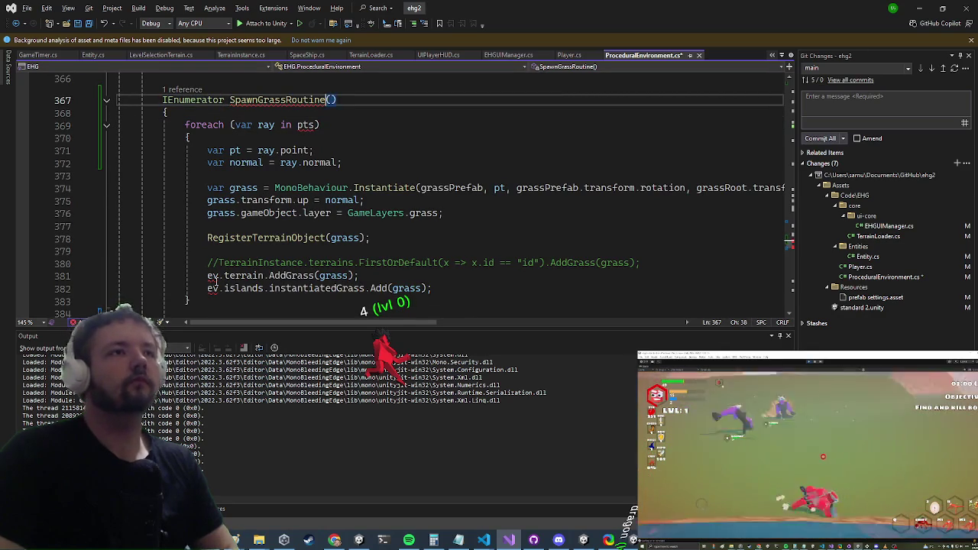
- Add a 'List<CustomRaycastHit> pts' parameter and pass pts in the StartCoroutine call on line 364
{"action": "type", "text": "List<"}
{"action": "type", "text": "CustomRaycastHit> "}
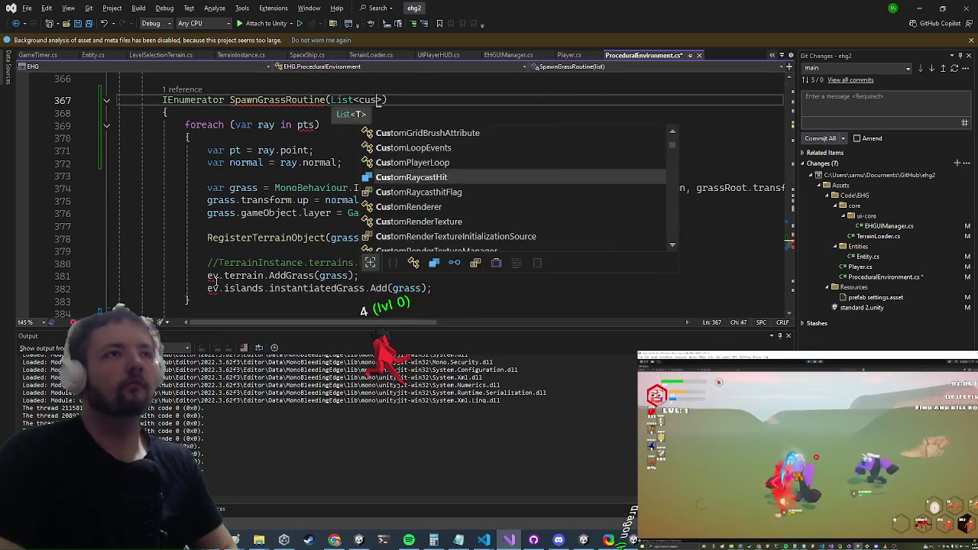
{"action": "type", "text": "pts"}
{"action": "key", "text": "Up"}
{"action": "key", "text": "Up"}
{"action": "key", "text": "Up"}
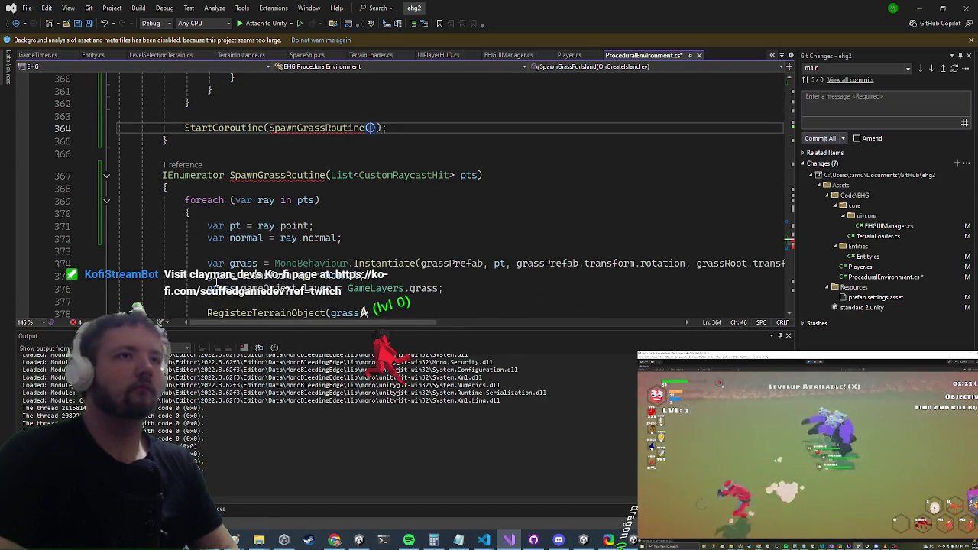
{"action": "type", "text": "s"}
{"action": "key", "text": "Down"}
{"action": "key", "text": "Down"}
{"action": "key", "text": "Down"}
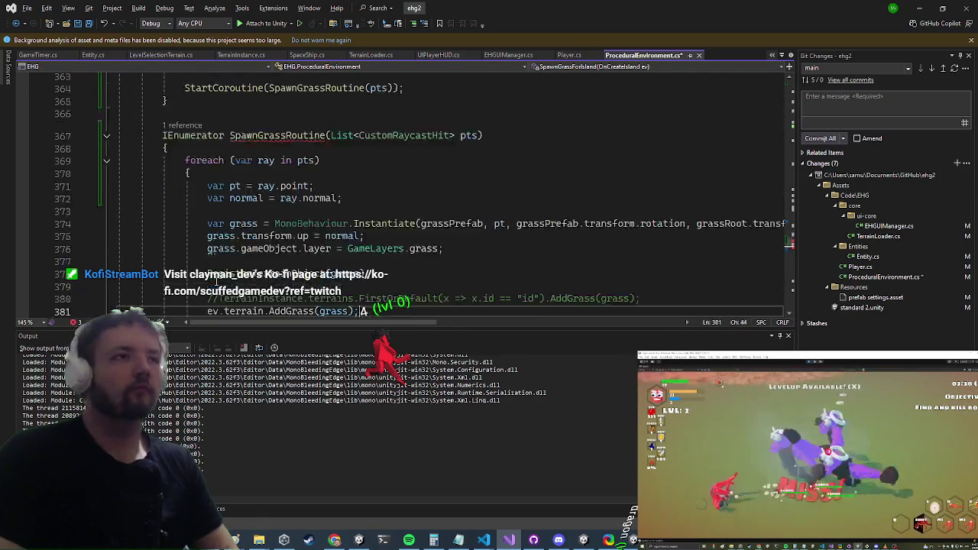
- Check how ev is used around the ev.terrain.AddGrass line
{"action": "key", "text": "Up"}
{"action": "key", "text": "Up"}
{"action": "key", "text": "Up"}
{"action": "key", "text": "End"}
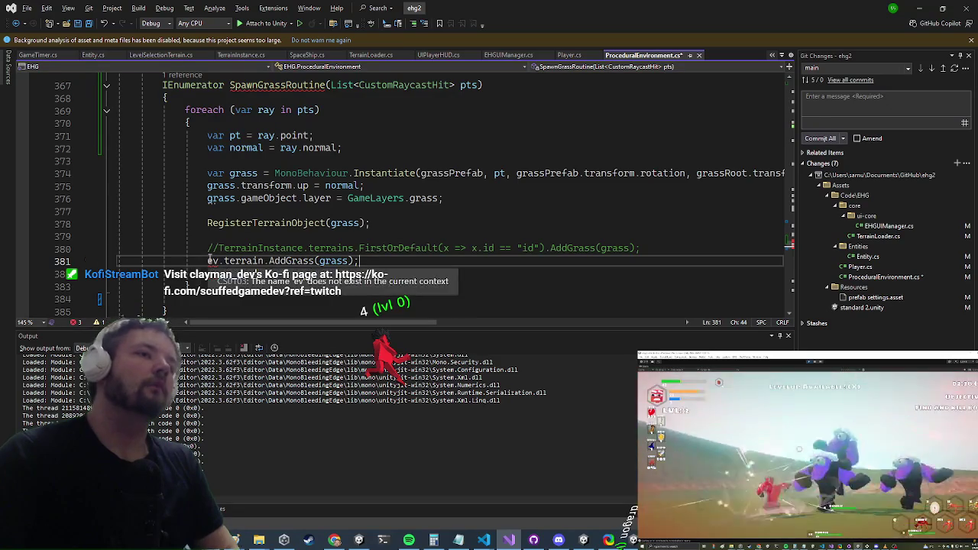
{"action": "scroll", "coordinate": [242, 205], "scroll_direction": "up", "scroll_amount": 13}
{"action": "scroll", "coordinate": [242, 204], "scroll_direction": "up", "scroll_amount": 4}
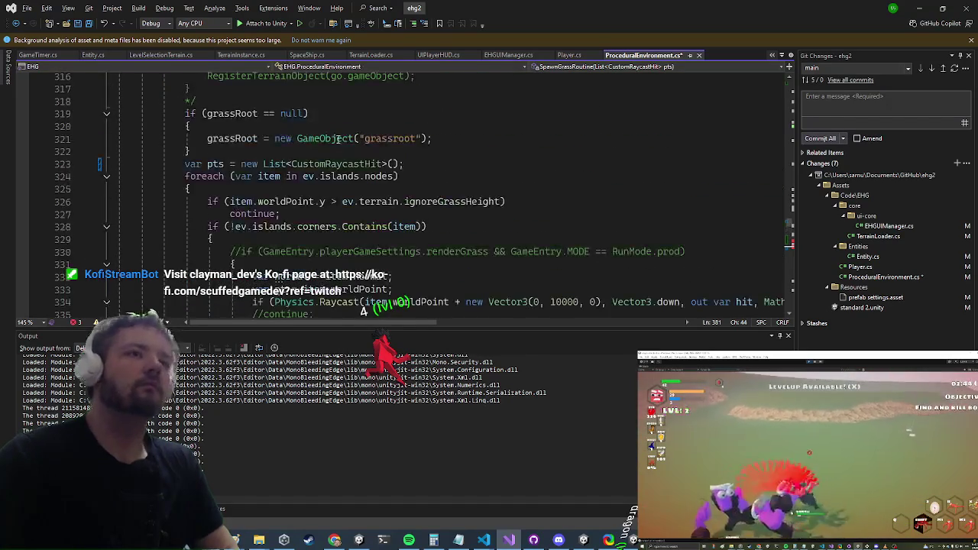
{"action": "scroll", "coordinate": [322, 144], "scroll_direction": "up", "scroll_amount": 1}
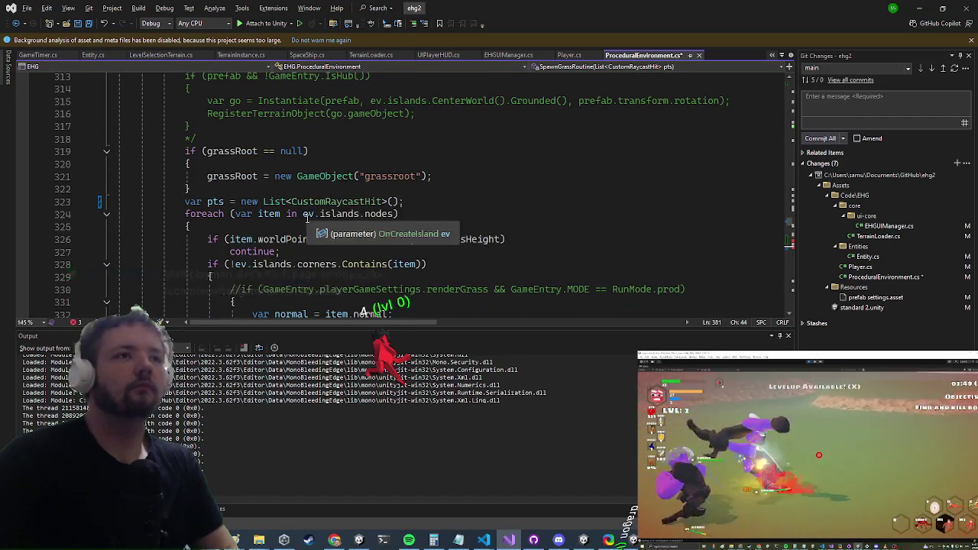
{"action": "scroll", "coordinate": [308, 222], "scroll_direction": "down", "scroll_amount": 12}
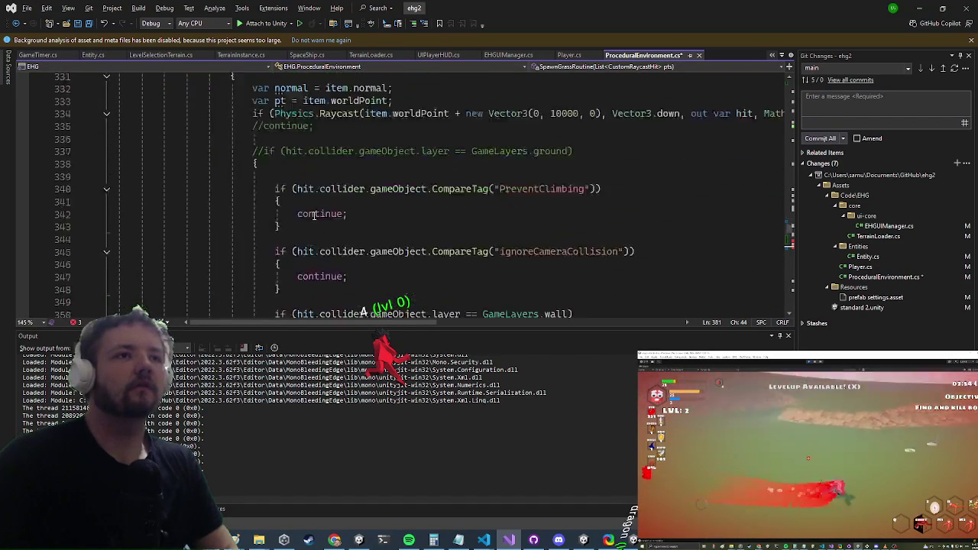
{"action": "scroll", "coordinate": [351, 214], "scroll_direction": "down", "scroll_amount": 2}
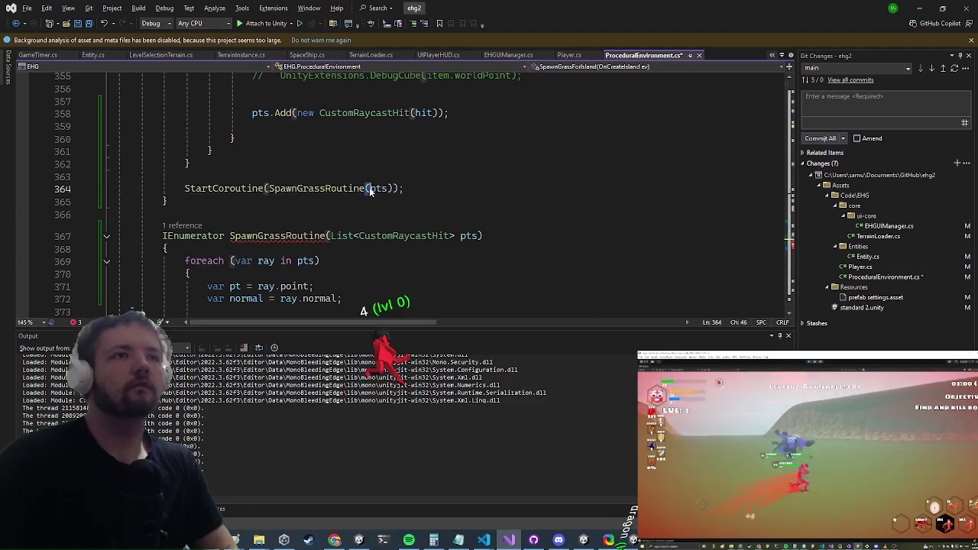
- Insert ev as the first argument, making the call SpawnGrassRoutine(ev,pts)
{"action": "left_click", "coordinate": [370, 188]}
{"action": "key", "text": "Left"}
{"action": "type", "text": "ev"}
- Apply the Ctrl+. code fix adding an OnCreateIsland ev parameter to SpawnGrassRoutine
{"action": "key", "text": "Down"}
{"action": "key", "text": "Down"}
{"action": "key", "text": "Down"}
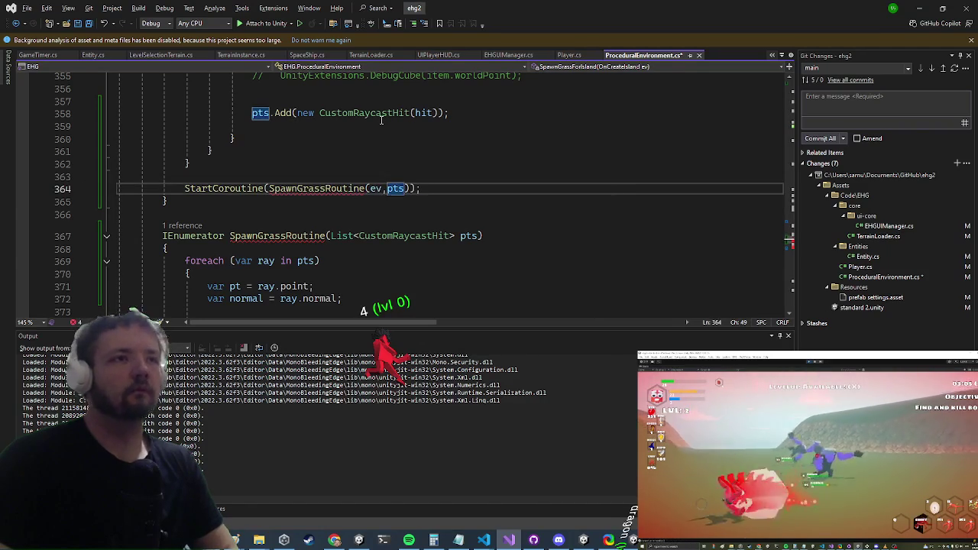
{"action": "key", "text": "Up"}
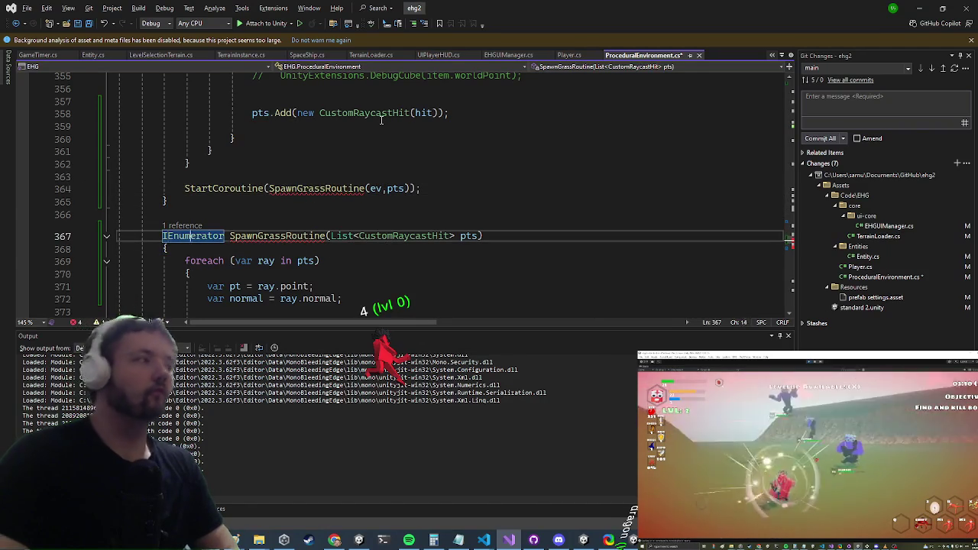
{"action": "key", "text": "ctrl+Right"}
{"action": "key", "text": "ctrl+period"}
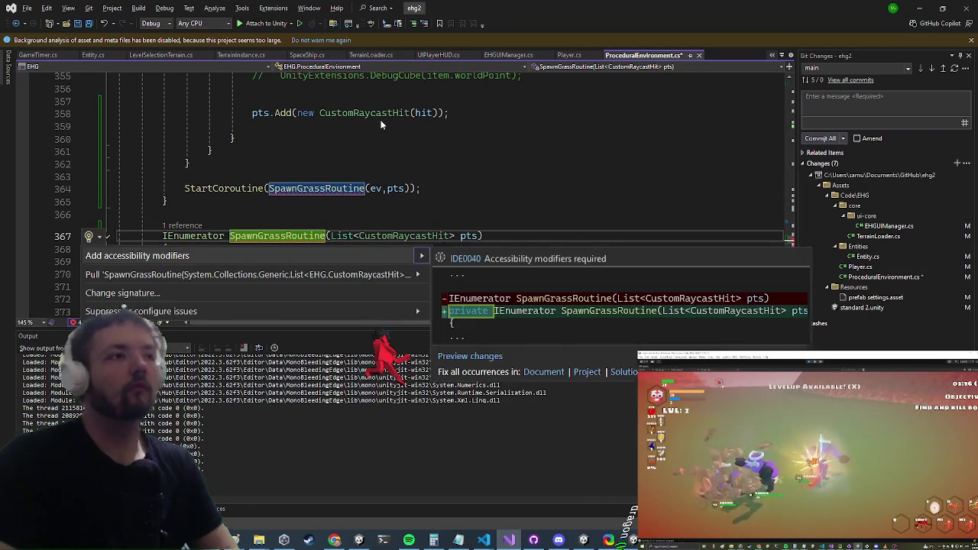
{"action": "key", "text": "Down"}
{"action": "key", "text": "Escape"}
{"action": "key", "text": "Up"}
{"action": "key", "text": "Up"}
{"action": "key", "text": "Up"}
{"action": "key", "text": "ctrl+Right"}
{"action": "key", "text": "ctrl+Right"}
{"action": "key", "text": "ctrl+period"}
{"action": "key", "text": "Down"}
{"action": "key", "text": "Escape"}
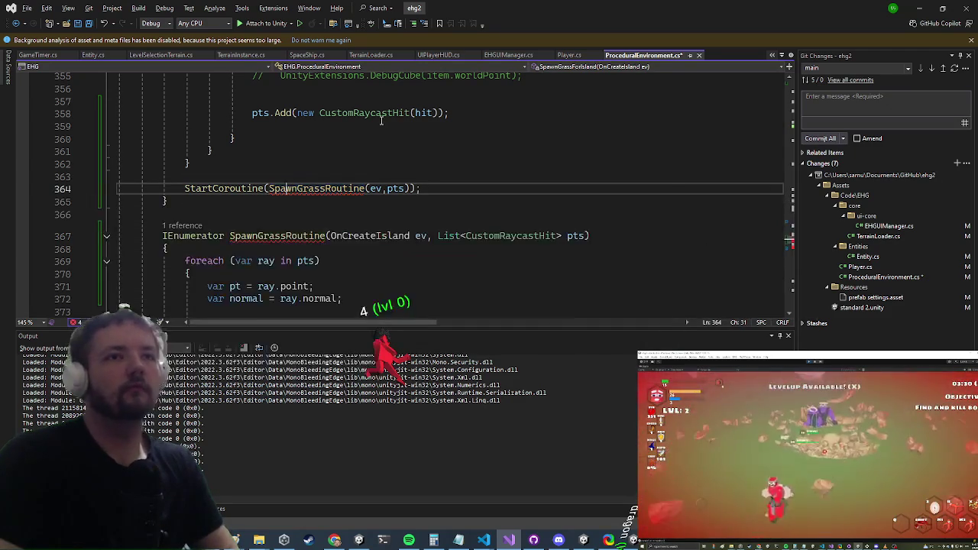
{"action": "key", "text": "Down"}
{"action": "key", "text": "Down"}
{"action": "key", "text": "Down"}
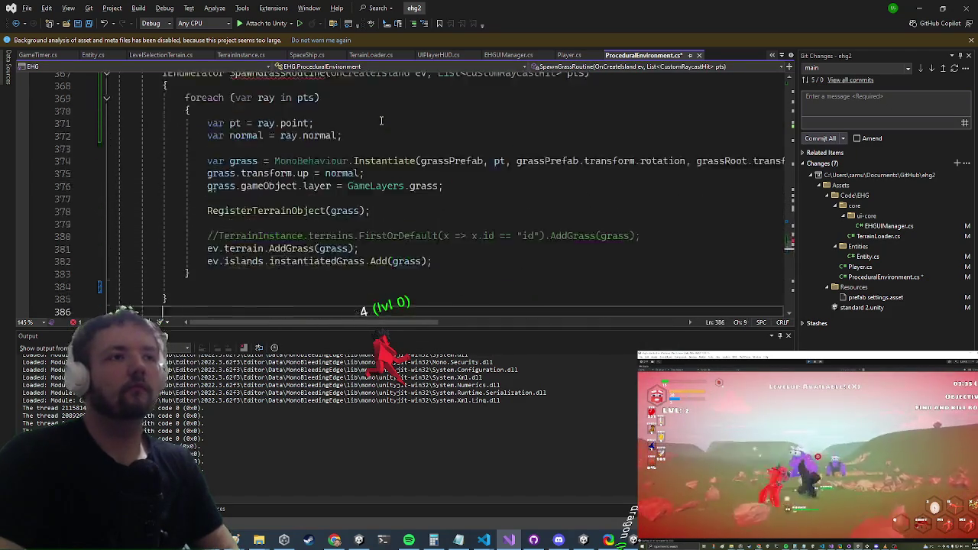
{"action": "key", "text": "Up"}
{"action": "key", "text": "Up"}
{"action": "key", "text": "Up"}
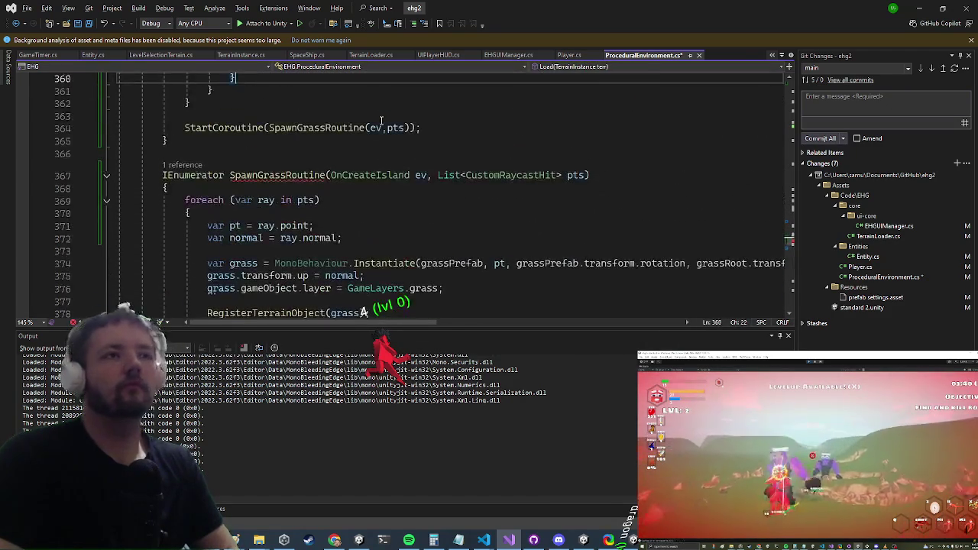
{"action": "key", "text": "Down"}
{"action": "key", "text": "Down"}
{"action": "key", "text": "Down"}
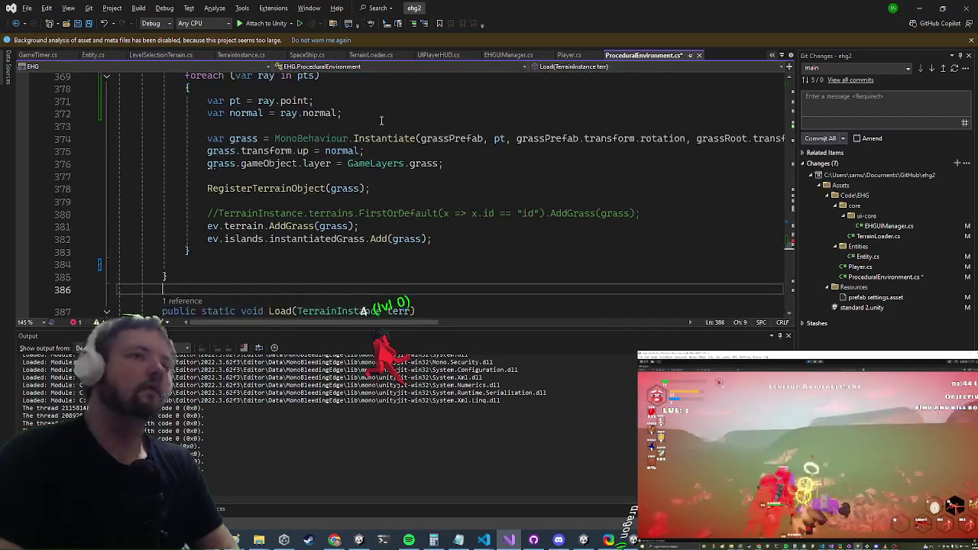
{"action": "scroll", "coordinate": [382, 121], "scroll_direction": "up", "scroll_amount": 4}
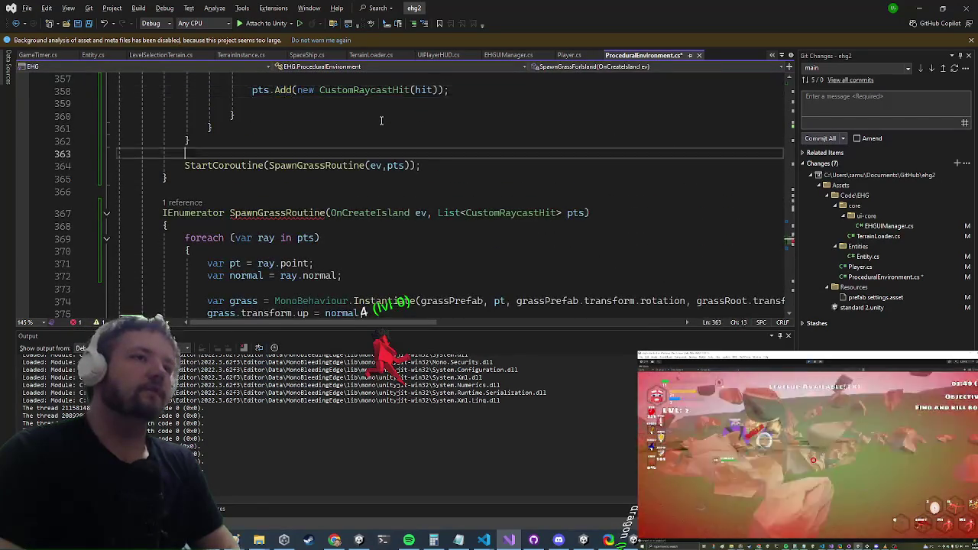
- Declare int idx above the foreach loop in SpawnGrassRoutine and add idx++; at the loop's end
{"action": "scroll", "coordinate": [382, 121], "scroll_direction": "down", "scroll_amount": 2}
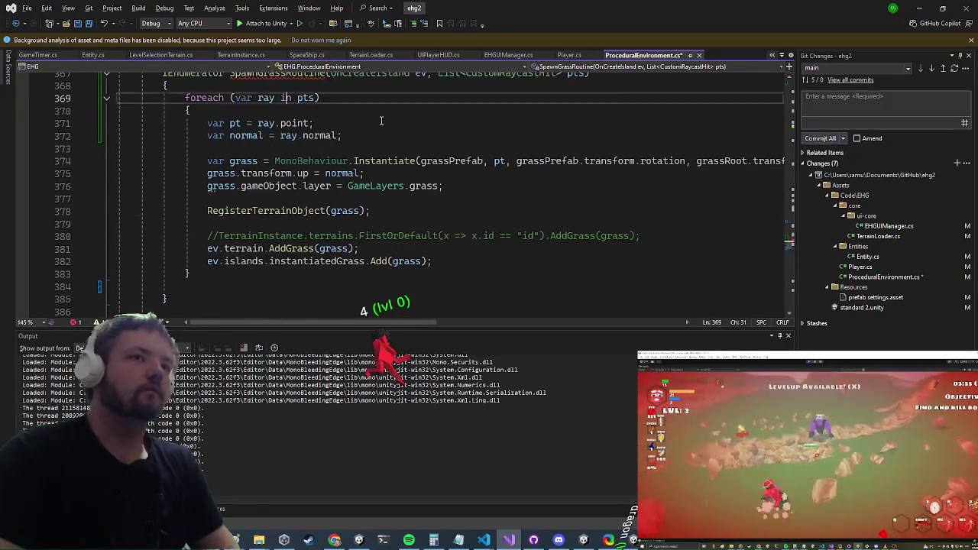
{"action": "key", "text": "ctrl+z"}
{"action": "key", "text": "Down"}
{"action": "key", "text": "Down"}
{"action": "key", "text": "Down"}
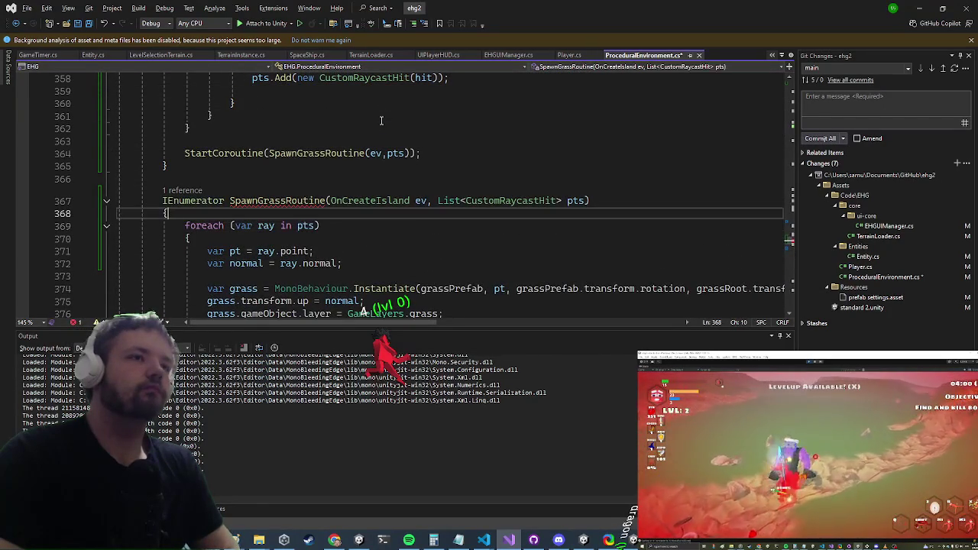
{"action": "key", "text": "Return"}
{"action": "type", "text": "int idx ="}
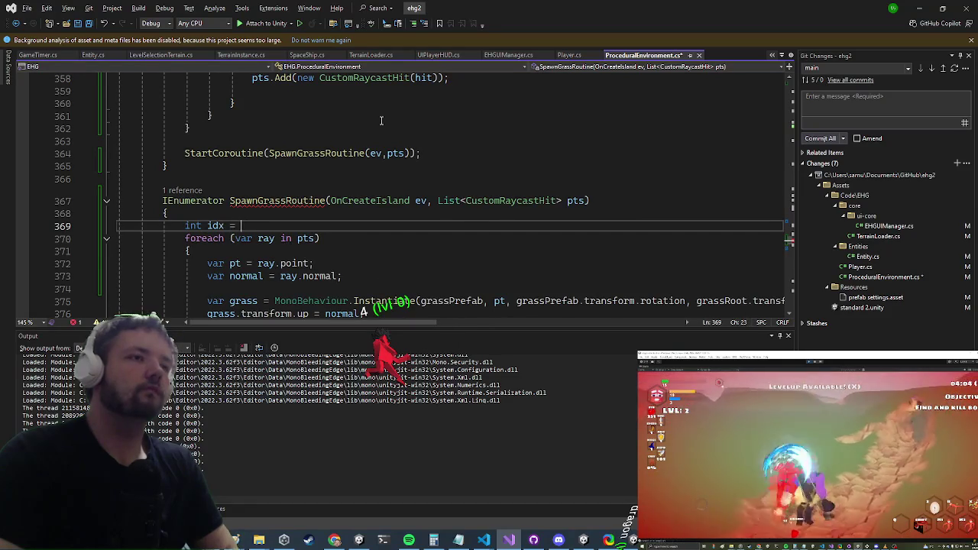
{"action": "key", "text": "Down"}
{"action": "key", "text": "Down"}
{"action": "key", "text": "Down"}
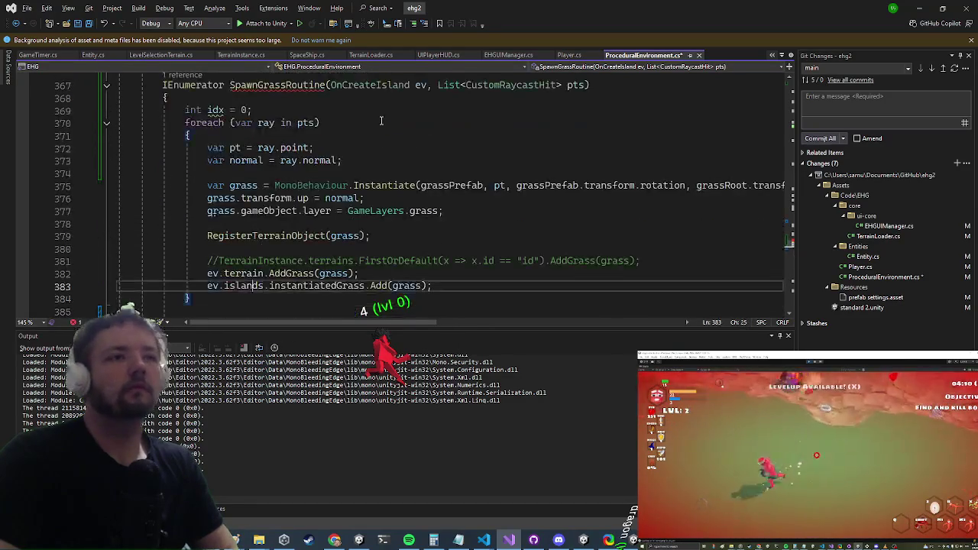
{"action": "type", "text": "idx++;"}
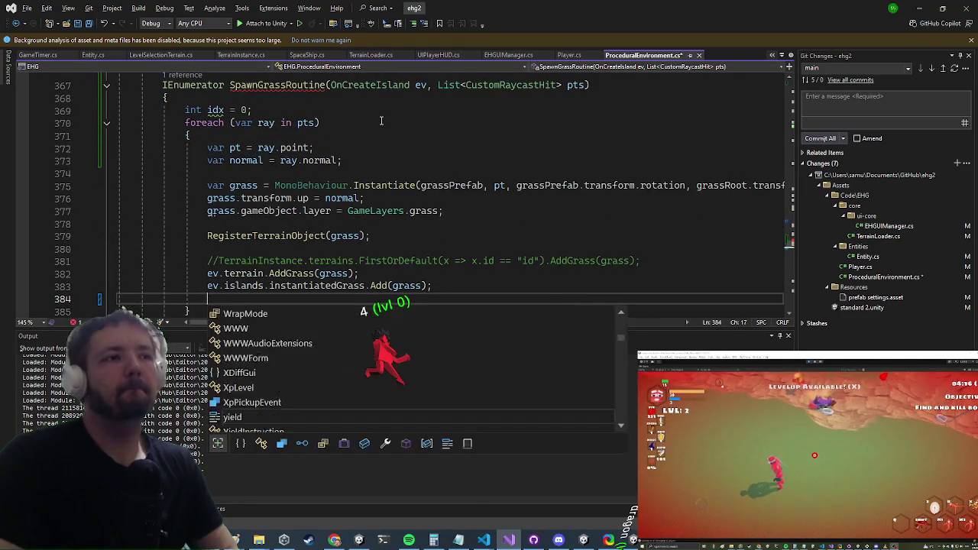
{"action": "key", "text": "Return"}
- Add an if (idx >= 10) block with yield return new WaitForSeconds(.1f); and idx = 0
{"action": "type", "text": "if(idx="}
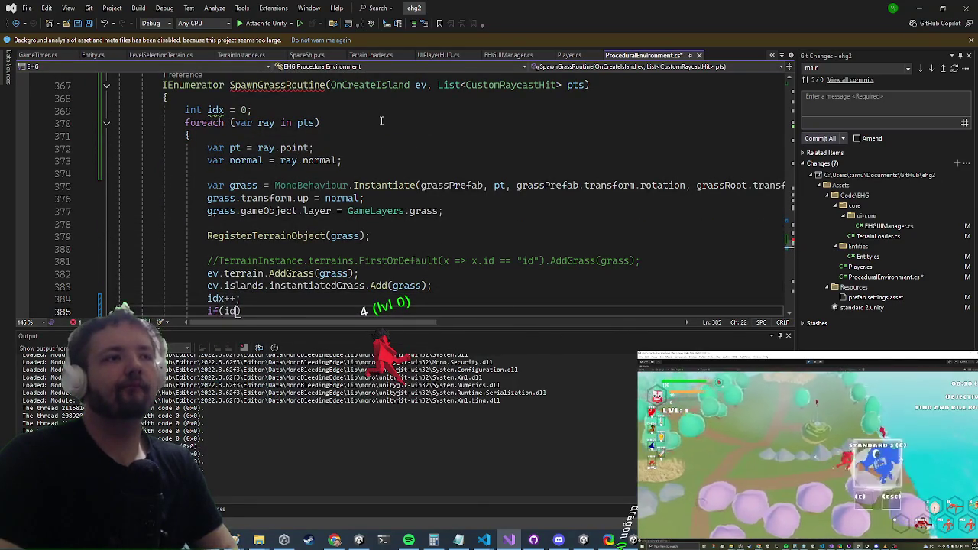
{"action": "key", "text": "BackSpace"}
{"action": "type", "text": "<="}
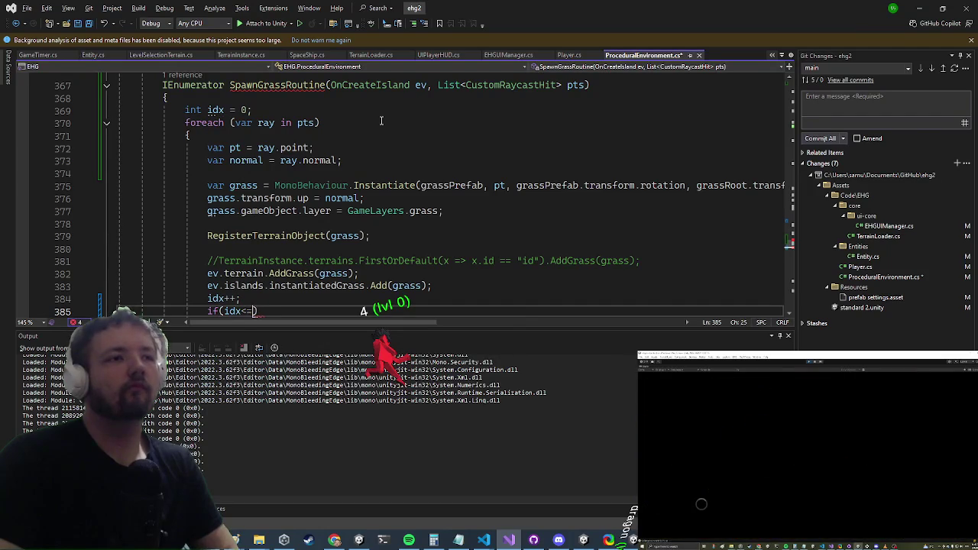
{"action": "type", "text": ">="}
{"action": "type", "text": ")"}
{"action": "key", "text": "Return"}
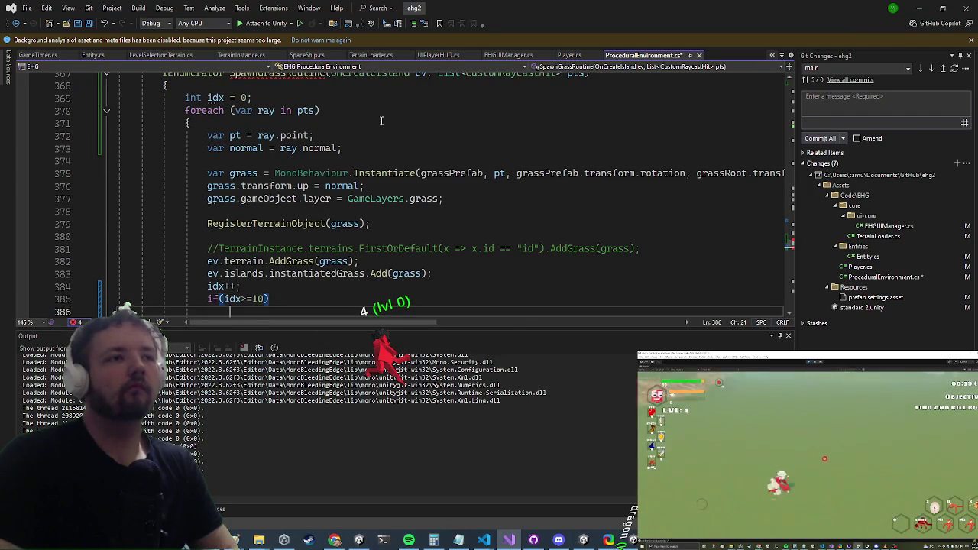
{"action": "type", "text": "{"}
{"action": "key", "text": "Return"}
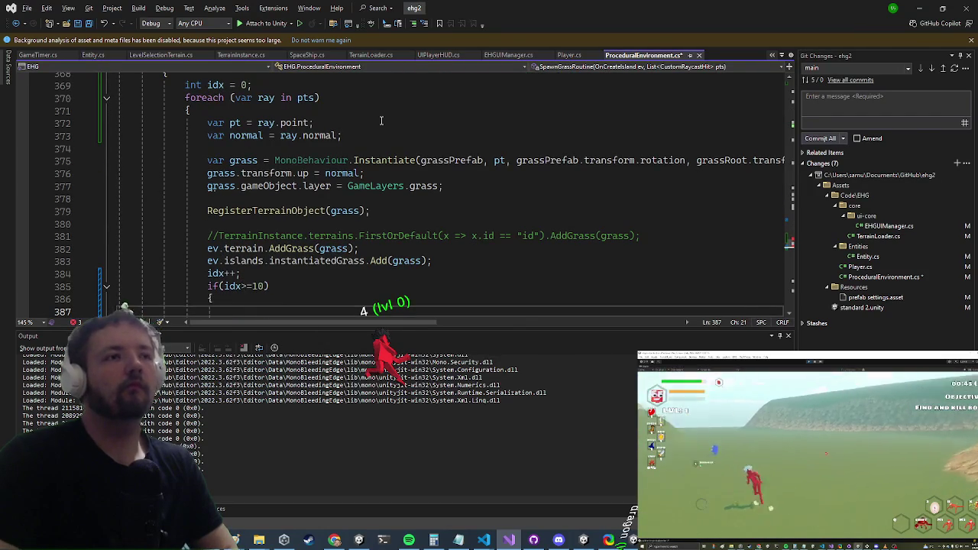
{"action": "type", "text": "yield return new wa"}
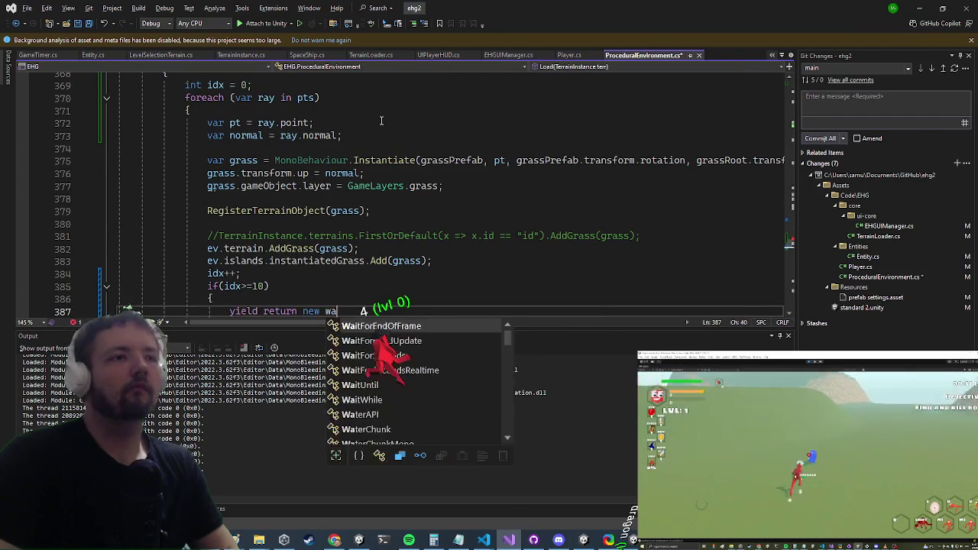
{"action": "type", "text": "itfo"}
{"action": "key", "text": "Tab"}
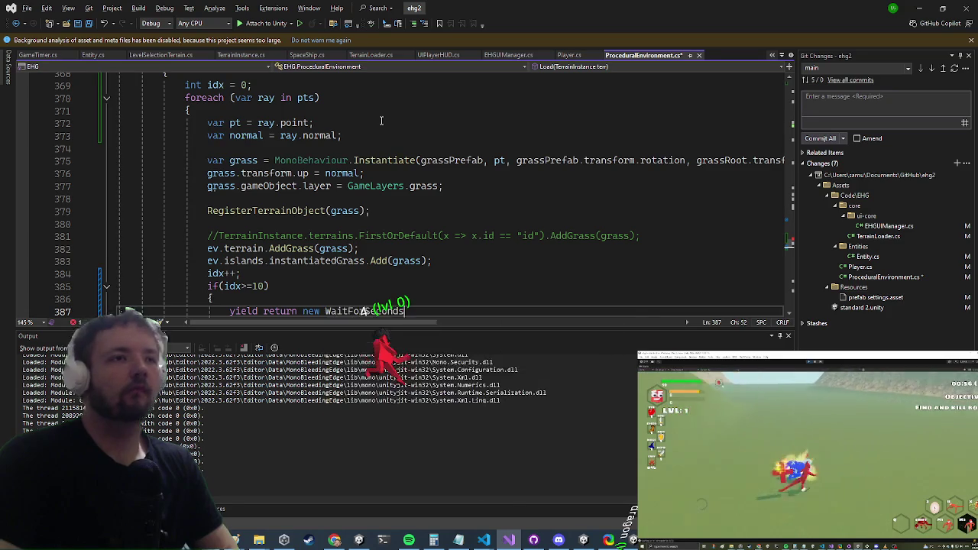
{"action": "type", "text": "().1f);"}
{"action": "key", "text": "Up"}
{"action": "key", "text": "Up"}
{"action": "key", "text": "Up"}
{"action": "key", "text": "Up"}
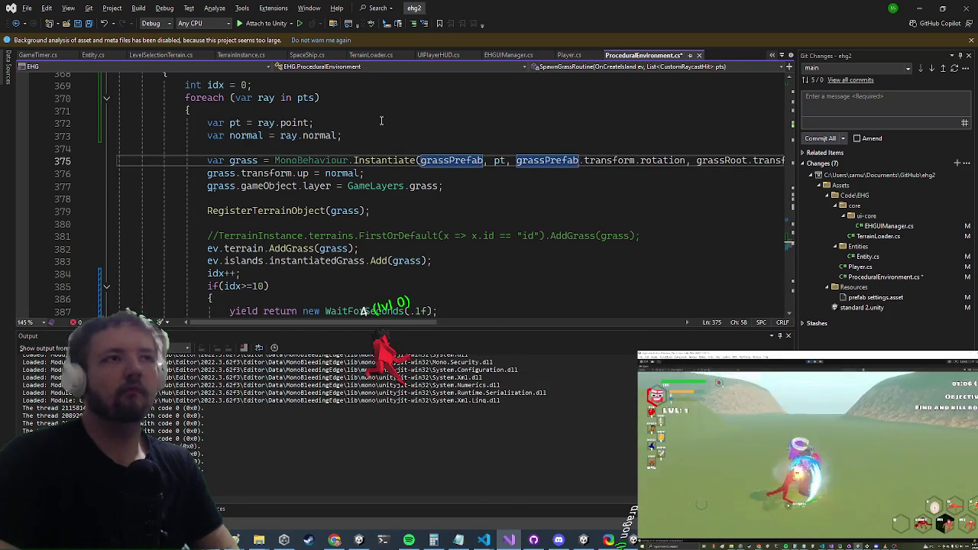
{"action": "key", "text": "Down"}
{"action": "key", "text": "Down"}
{"action": "key", "text": "Down"}
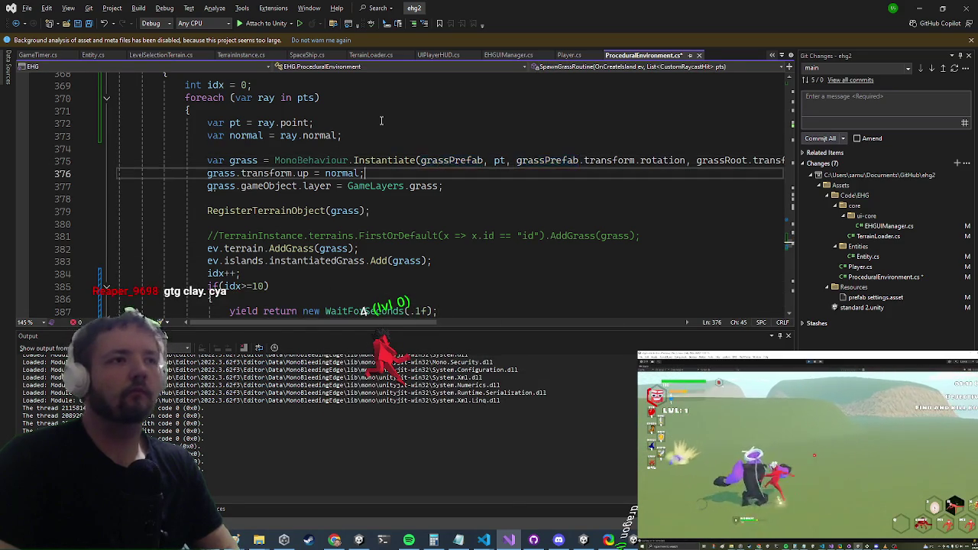
{"action": "key", "text": "shift+Home"}
{"action": "type", "text": "idx ="}
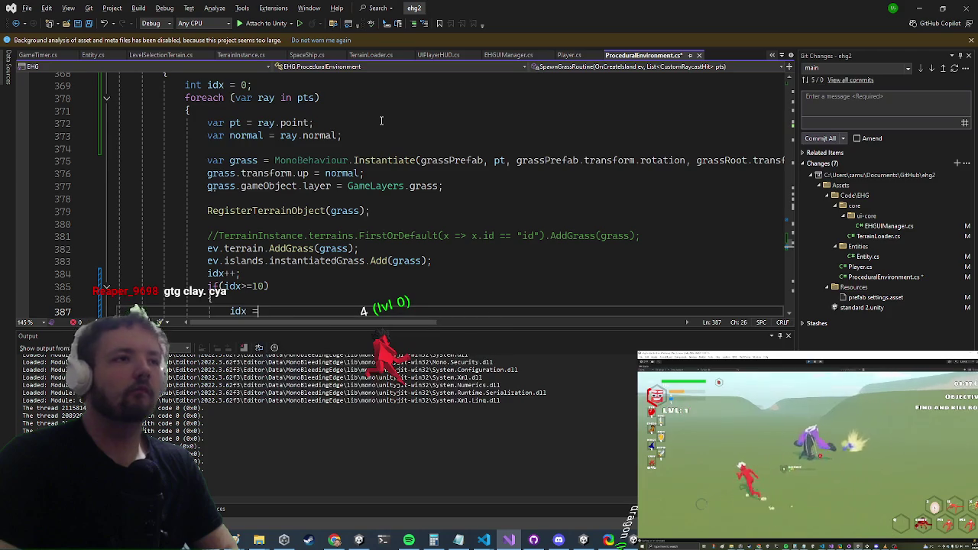
- Review the edited coroutine code, then switch toward the Unity window
{"action": "key", "text": "Up"}
{"action": "key", "text": "Up"}
{"action": "key", "text": "Up"}
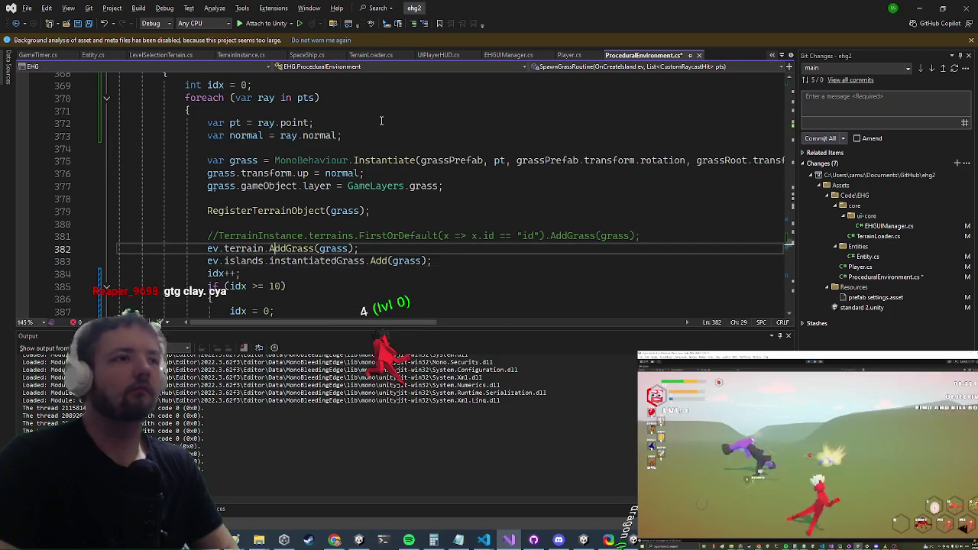
{"action": "scroll", "coordinate": [381, 121], "scroll_direction": "up", "scroll_amount": 3}
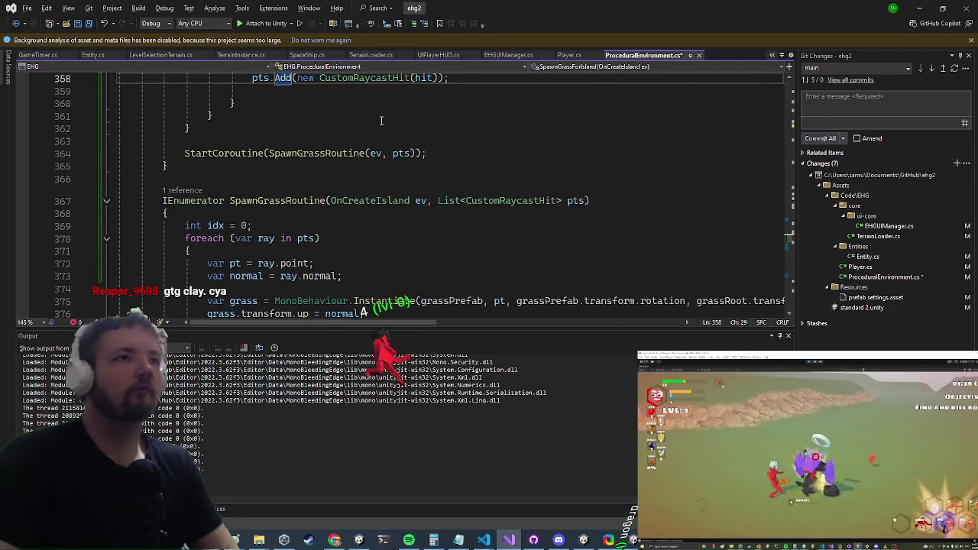
{"action": "key", "text": "Up"}
{"action": "key", "text": "Up"}
{"action": "key", "text": "Up"}
{"action": "key", "text": "Down"}
{"action": "key", "text": "Down"}
{"action": "key", "text": "Down"}
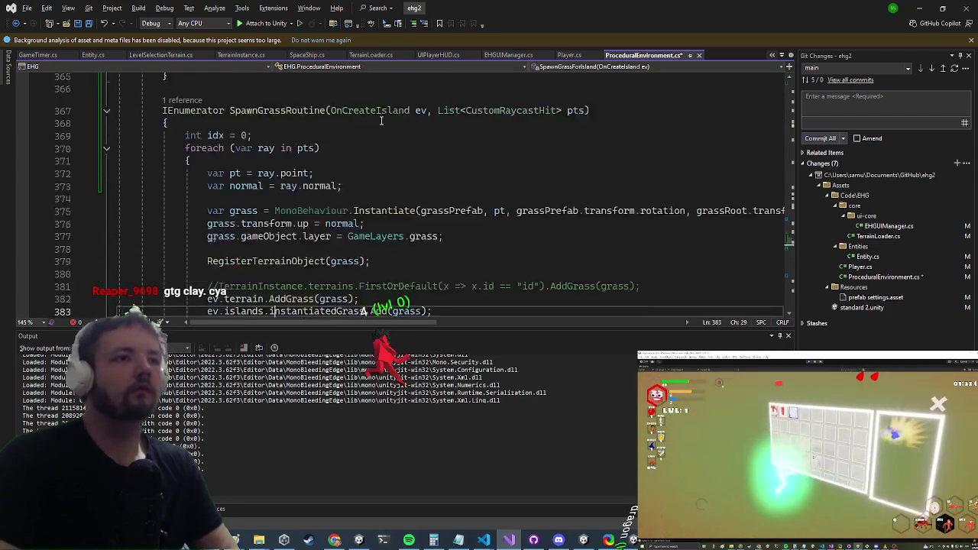
{"action": "key", "text": "Up"}
{"action": "key", "text": "Up"}
{"action": "key", "text": "Up"}
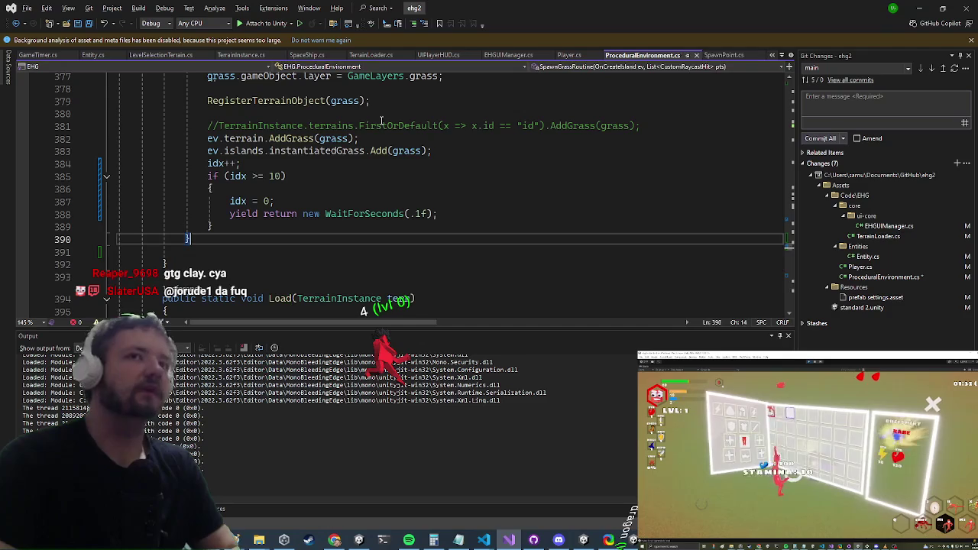
{"action": "key", "text": "alt+Tab"}
{"action": "key", "text": "alt+Tab"}
{"action": "key", "text": "alt+Tab"}
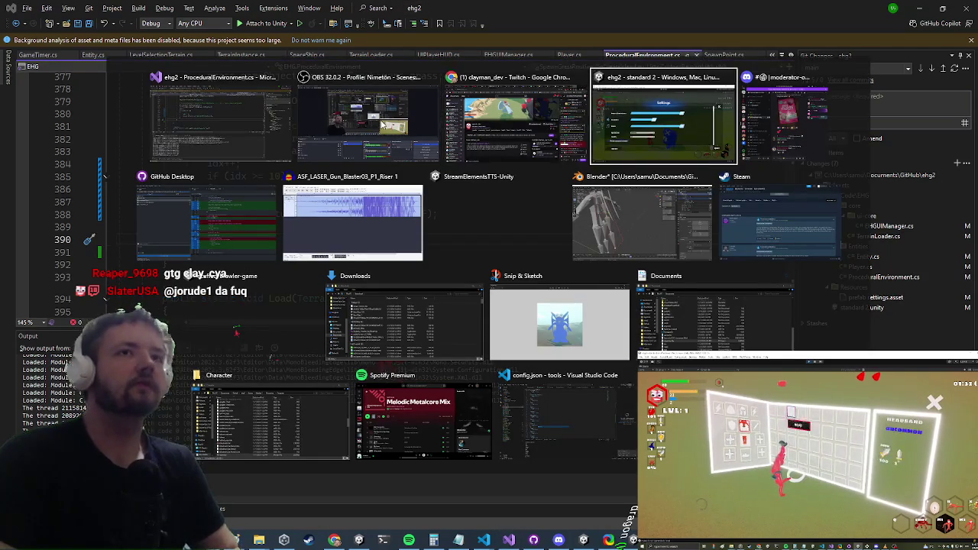
- Return to the Unity window and exit Play mode with Ctrl+P
{"action": "key", "text": "alt+Tab"}
{"action": "key", "text": "alt+Tab"}
{"action": "key", "text": "alt+Tab"}
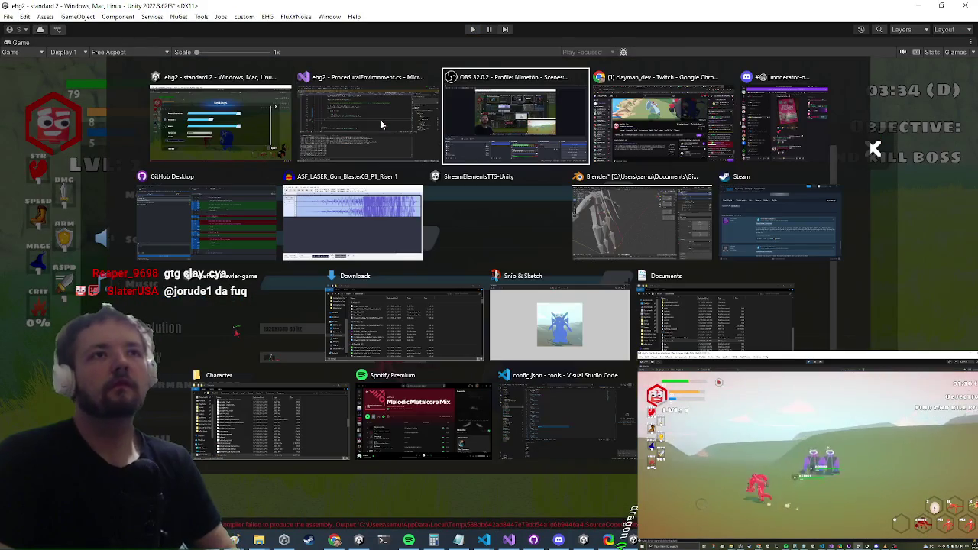
{"action": "key", "text": "Escape"}
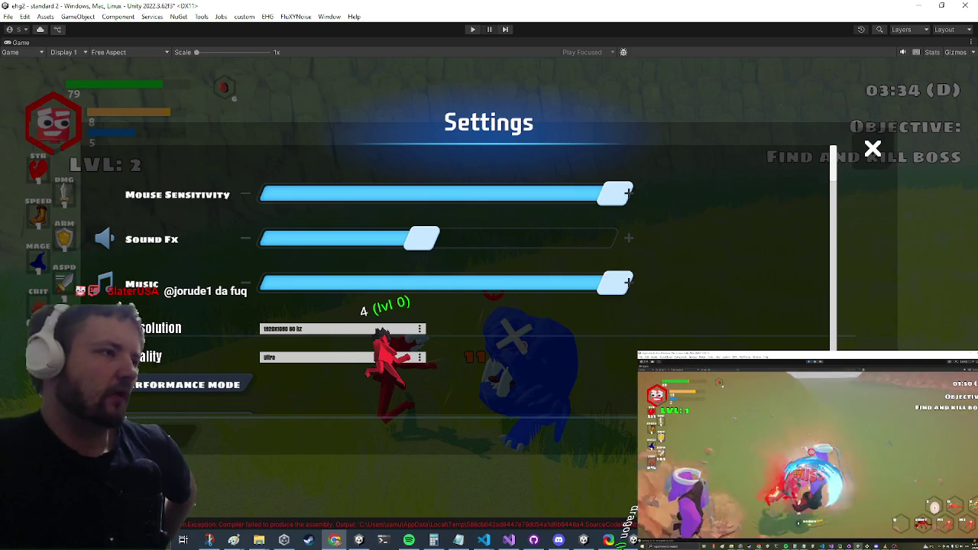
{"action": "key", "text": "ctrl+p"}
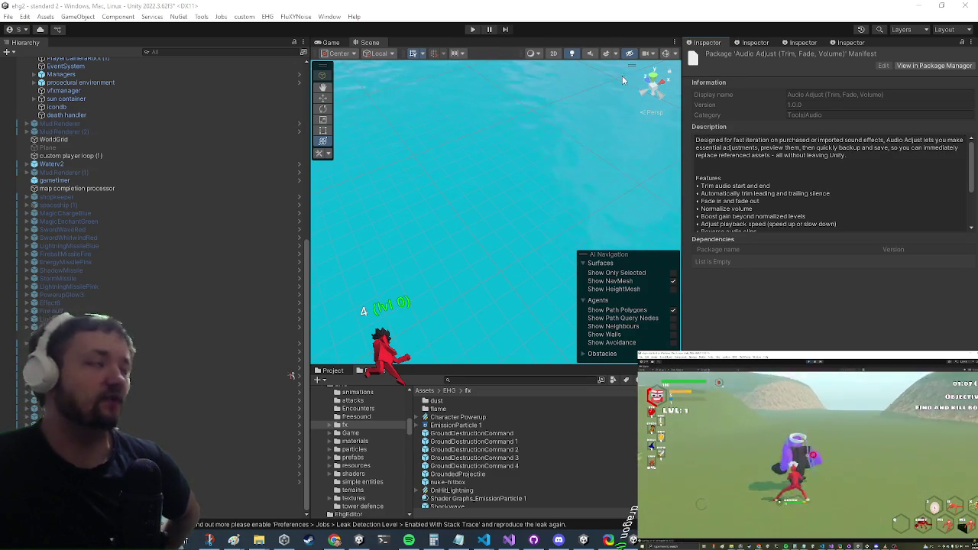
- Start the game in Play mode, scroll the Hierarchy, then bring up TerrainLoader.cs in Visual Studio
{"action": "left_click", "coordinate": [473, 29]}
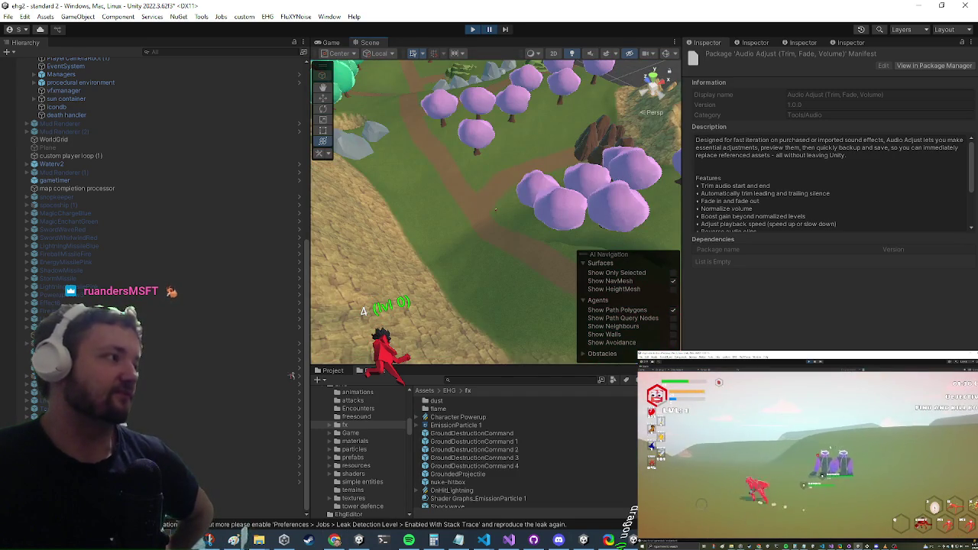
{"action": "scroll", "coordinate": [292, 372], "scroll_direction": "down", "scroll_amount": 1}
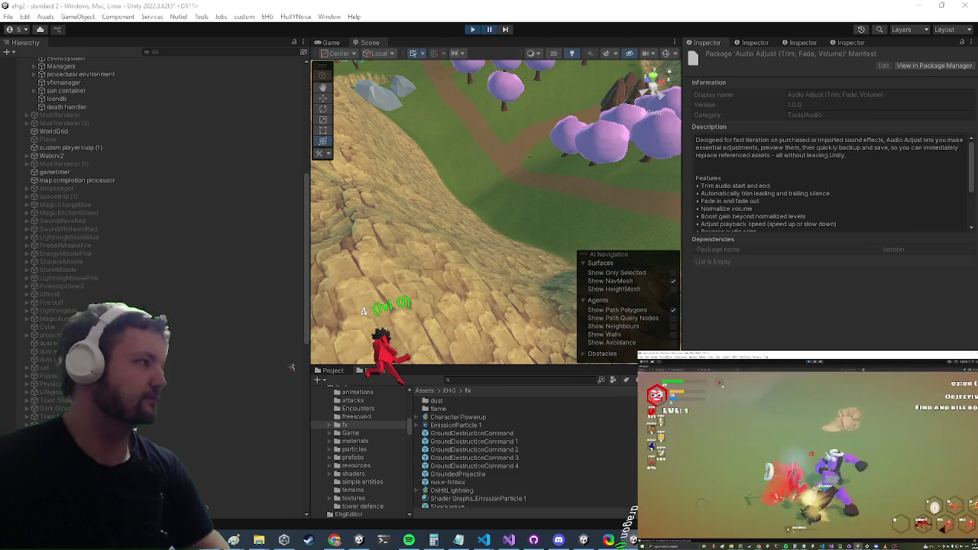
{"action": "key", "text": "alt+Tab"}
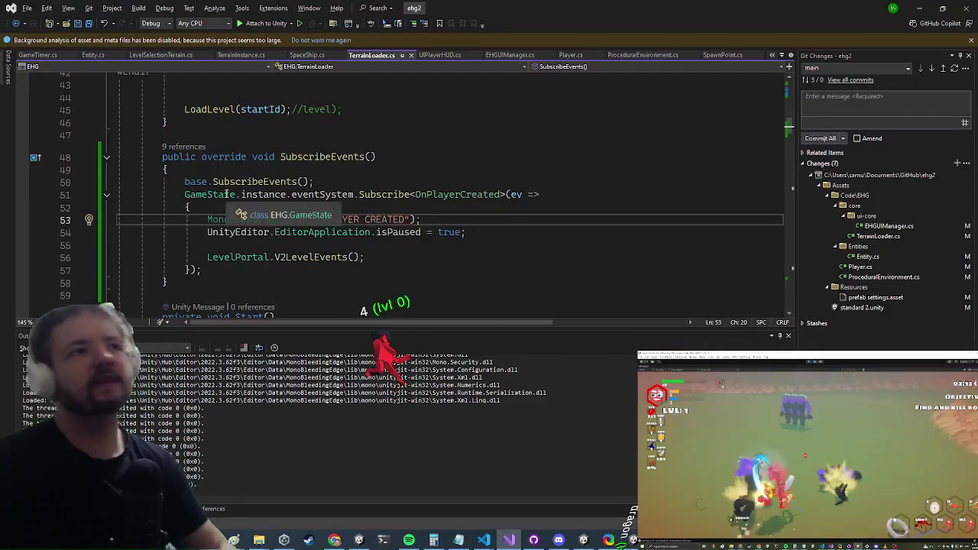
- Comment out the PLAYER CREATED print and the isPaused line in SubscribeEvents, then minimize Visual Studio
{"action": "key", "text": "End"}
{"action": "key", "text": "Left"}
{"action": "key", "text": "End"}
{"action": "key", "text": "Return"}
{"action": "key", "text": "Up"}
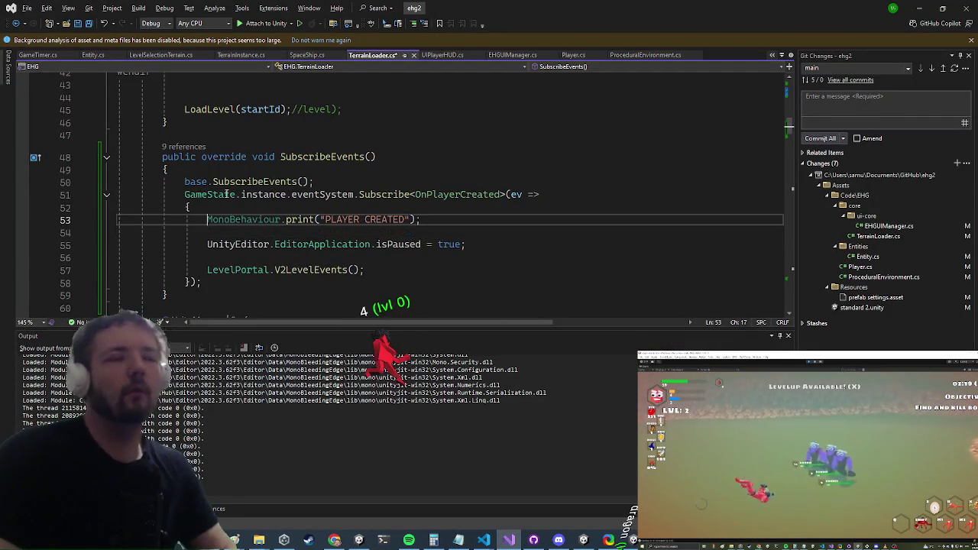
{"action": "key", "text": "ctrl+k"}
{"action": "key", "text": "ctrl+c"}
{"action": "key", "text": "Down"}
{"action": "key", "text": "Down"}
{"action": "key", "text": "ctrl+k"}
{"action": "key", "text": "ctrl+c"}
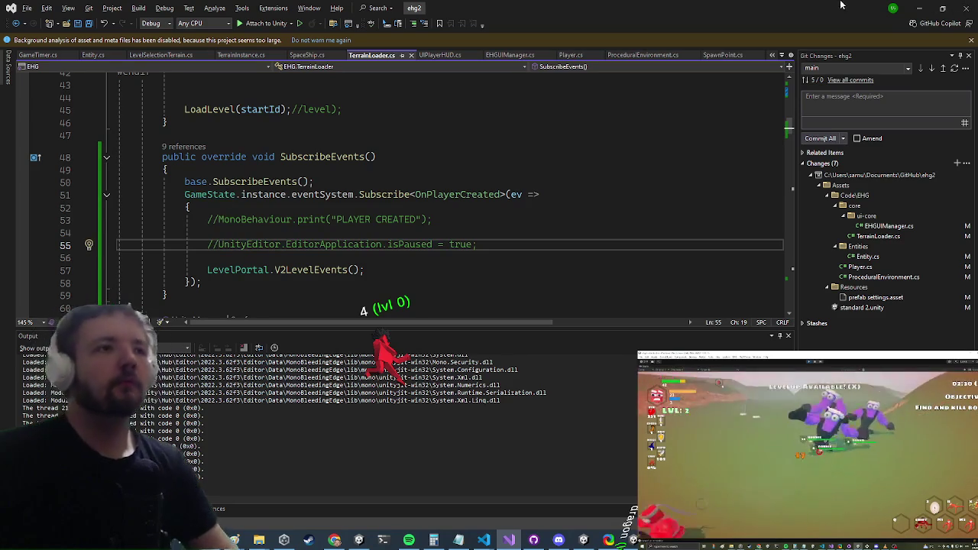
{"action": "left_click", "coordinate": [919, 8]}
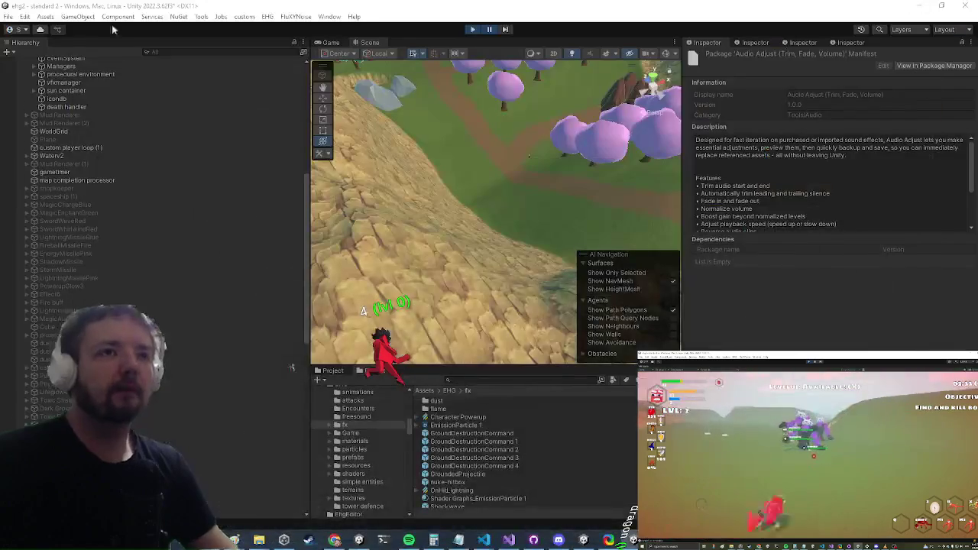
- Stop Play mode so TerrainLoader.cs recompiles, hide Visual Studio's Git Changes, and return to Unity
{"action": "left_click", "coordinate": [473, 31]}
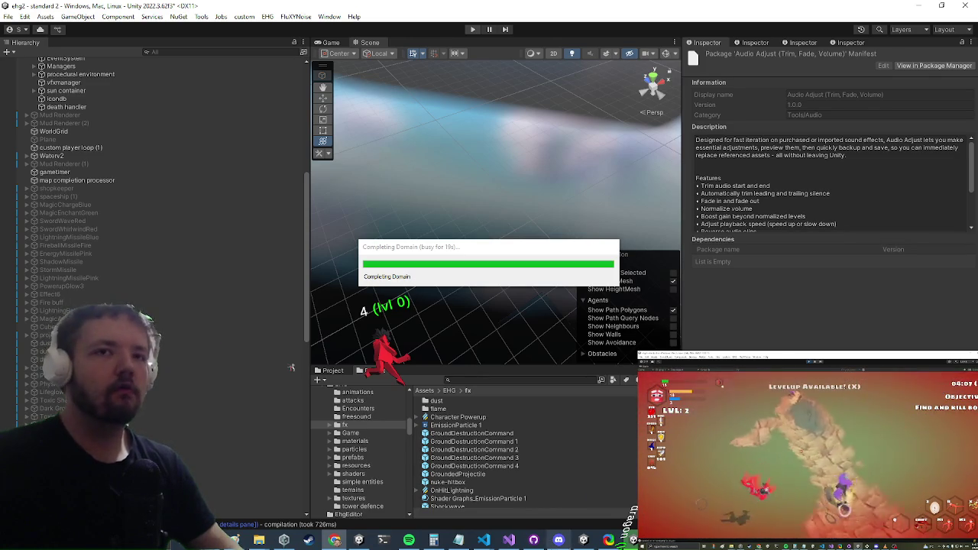
{"action": "left_click", "coordinate": [510, 542]}
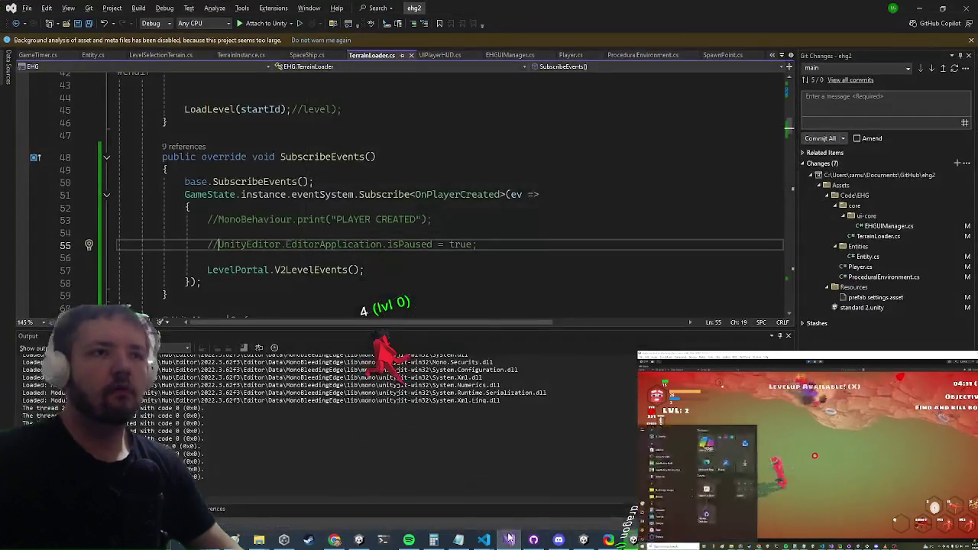
{"action": "left_click", "coordinate": [529, 249]}
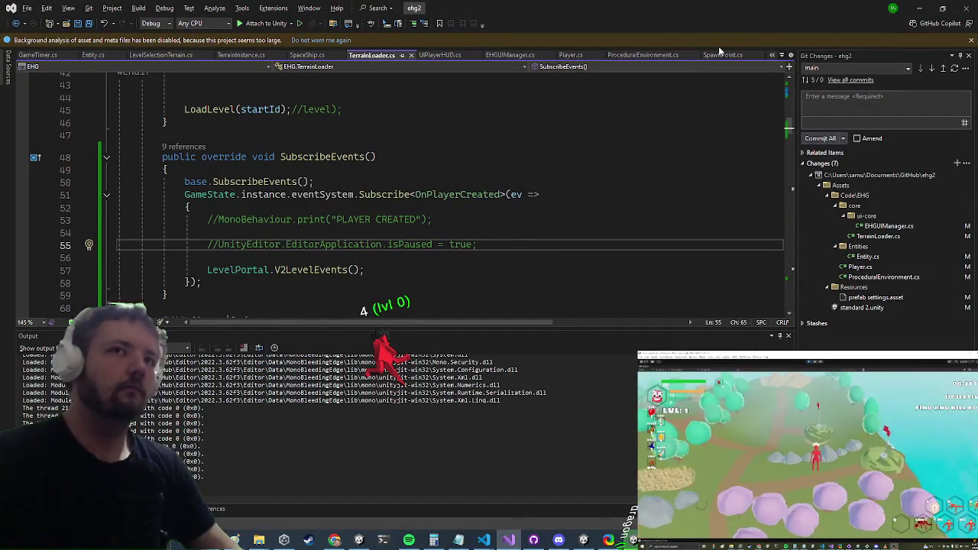
{"action": "left_click", "coordinate": [927, 6]}
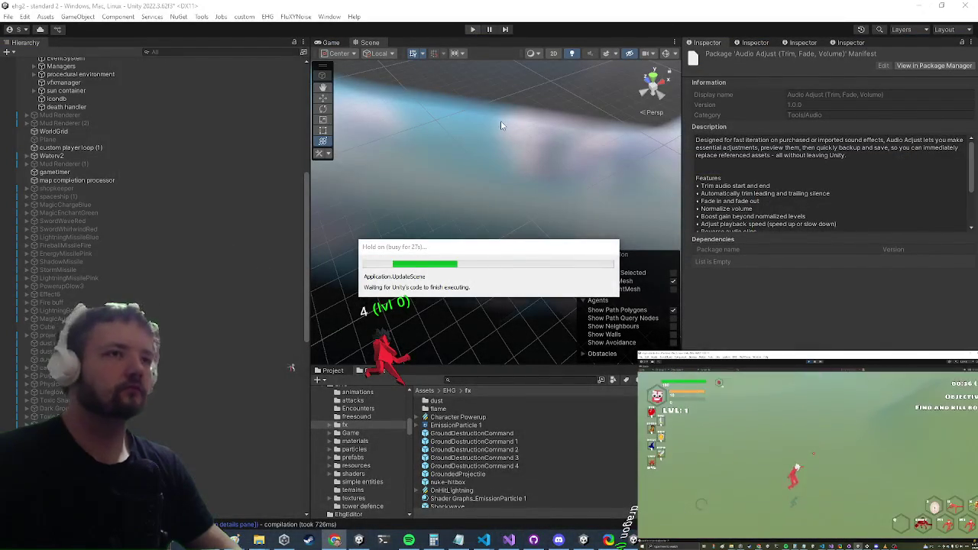
{"action": "left_click", "coordinate": [508, 541]}
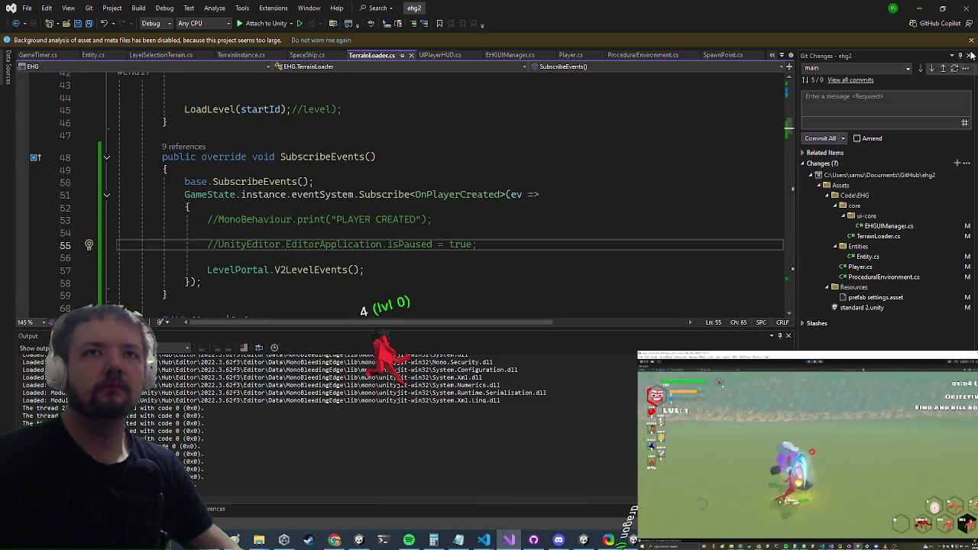
{"action": "left_click", "coordinate": [969, 56]}
{"action": "key", "text": "alt+Tab"}
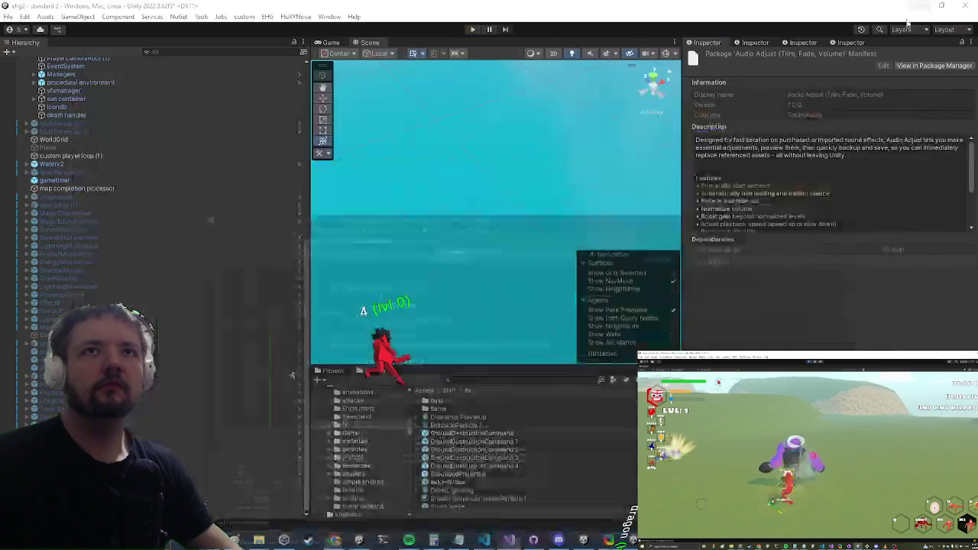
- Restart Play mode with the game view maximized, then bring up TerrainLoader.cs in Visual Studio
{"action": "left_click", "coordinate": [471, 30]}
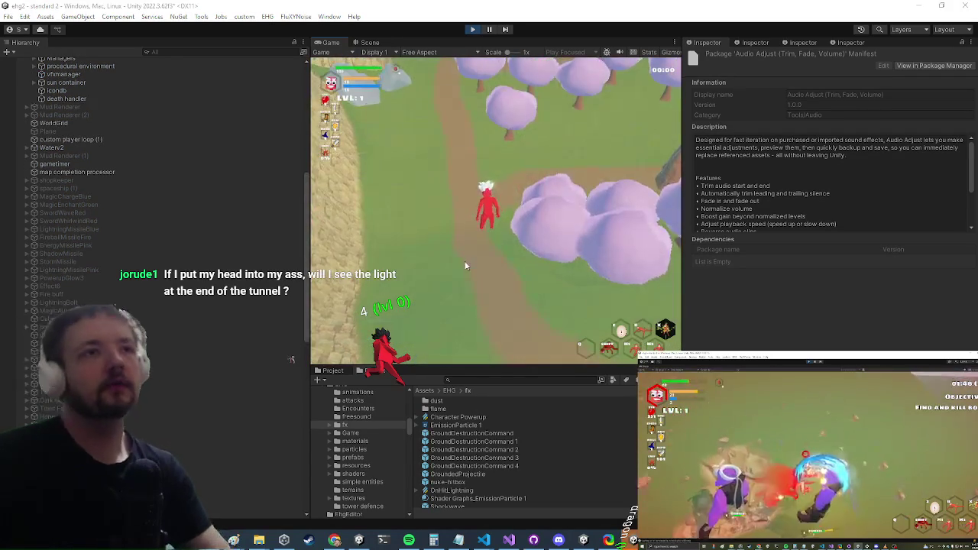
{"action": "key", "text": "shift+space"}
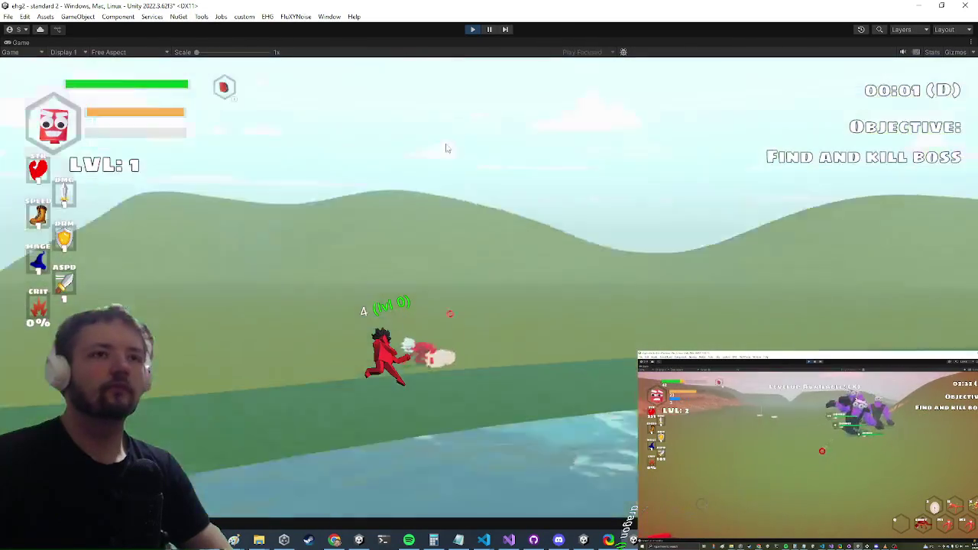
{"action": "key", "text": "alt+Tab"}
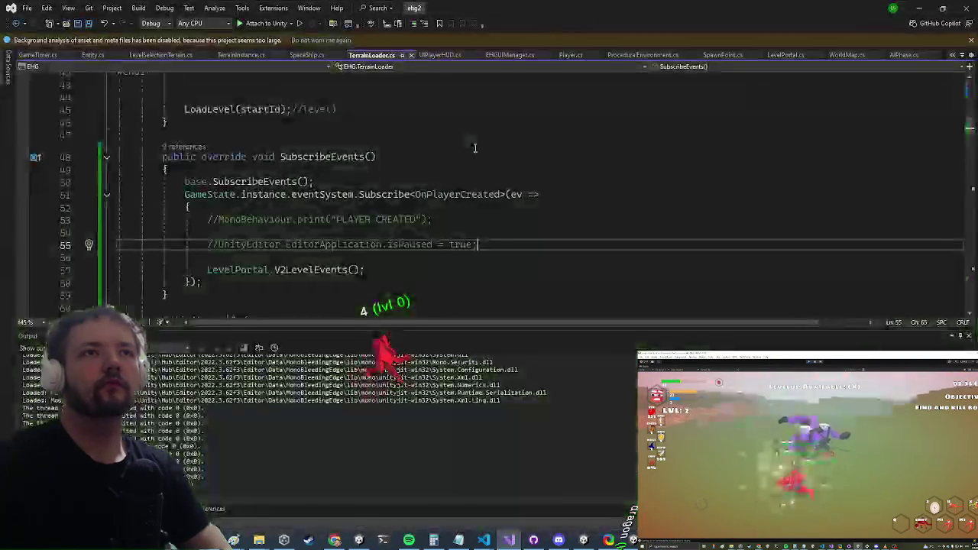
- Minimize Visual Studio to watch the running game, then open its settings menu
{"action": "left_click", "coordinate": [922, 11]}
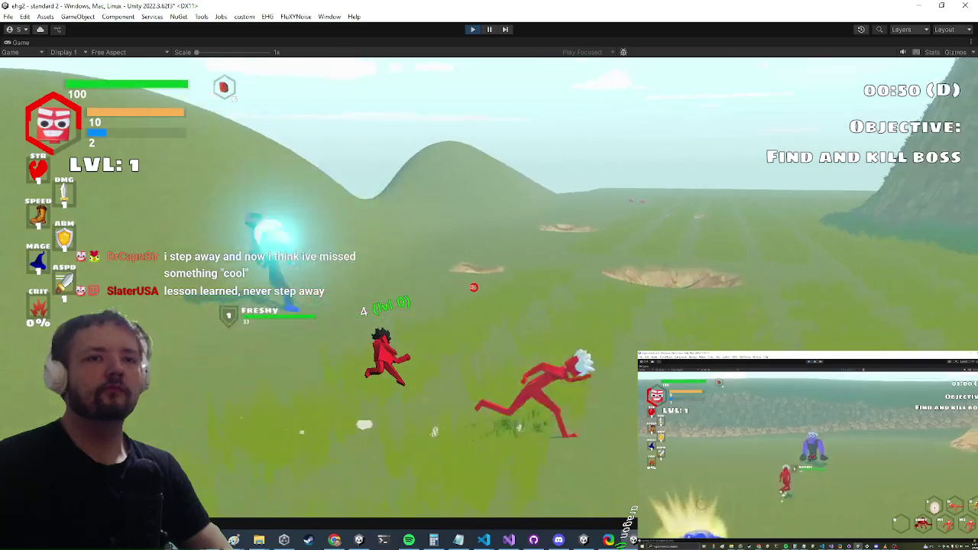
{"action": "key", "text": "Escape"}
- Prefix line 55's UnityEditor.EditorApplication.isPaused = true; with // and return to the game
{"action": "left_click", "coordinate": [508, 540]}
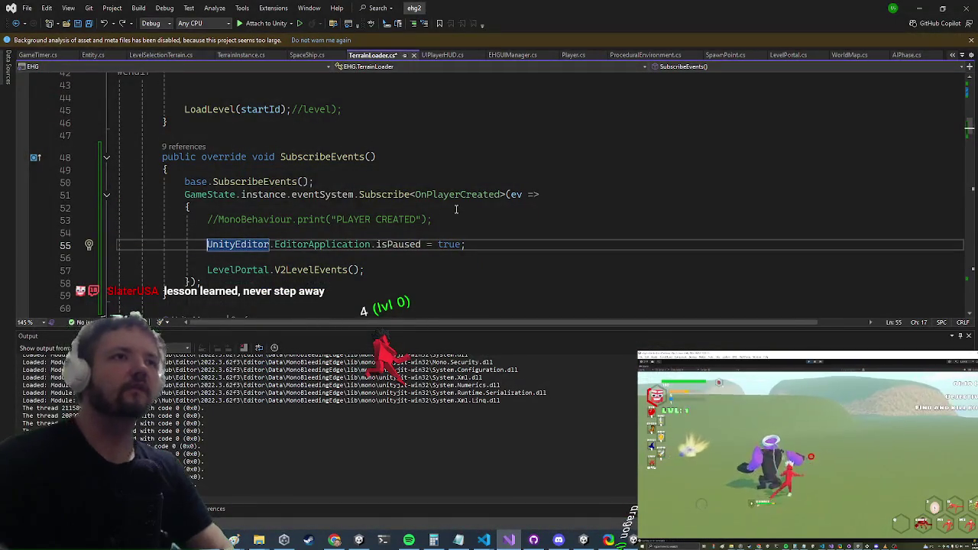
{"action": "type", "text": "//"}
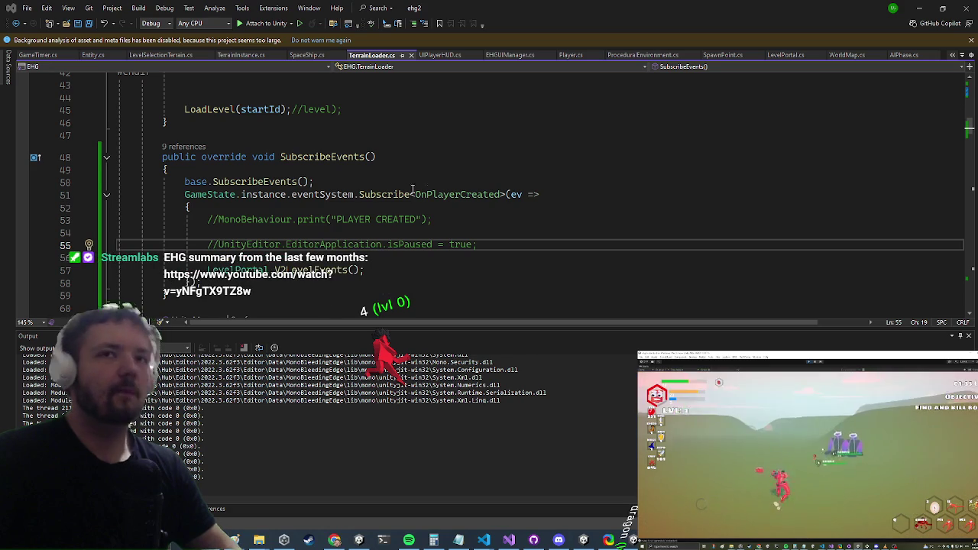
{"action": "left_click", "coordinate": [923, 7]}
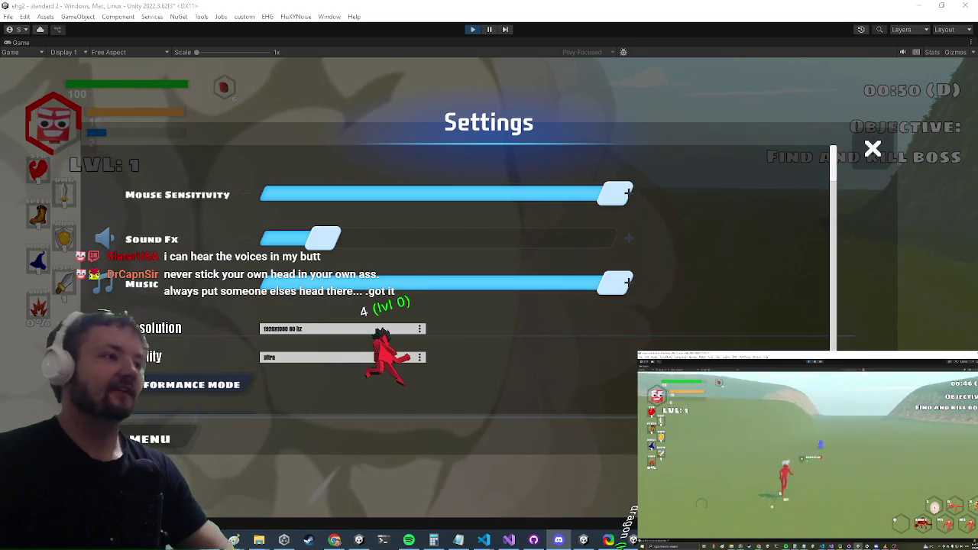
- Complete the if (!inst) return; guard in WaterAPI's Animate callback, review, and minimize Visual Studio
{"action": "type", "text": "turn;"}
{"action": "key", "text": "Return"}
{"action": "scroll", "coordinate": [339, 186], "scroll_direction": "up", "scroll_amount": 5}
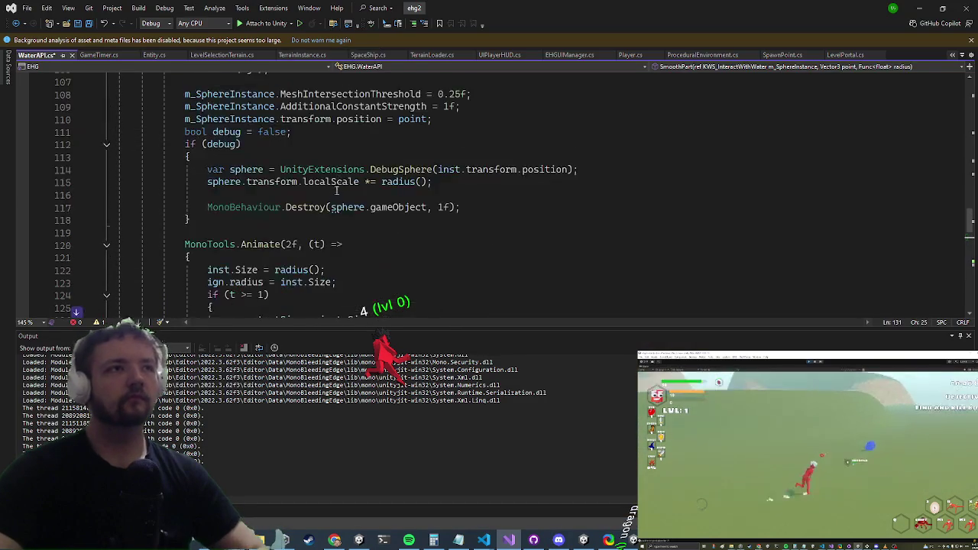
{"action": "scroll", "coordinate": [316, 215], "scroll_direction": "down", "scroll_amount": 7}
{"action": "scroll", "coordinate": [311, 191], "scroll_direction": "up", "scroll_amount": 8}
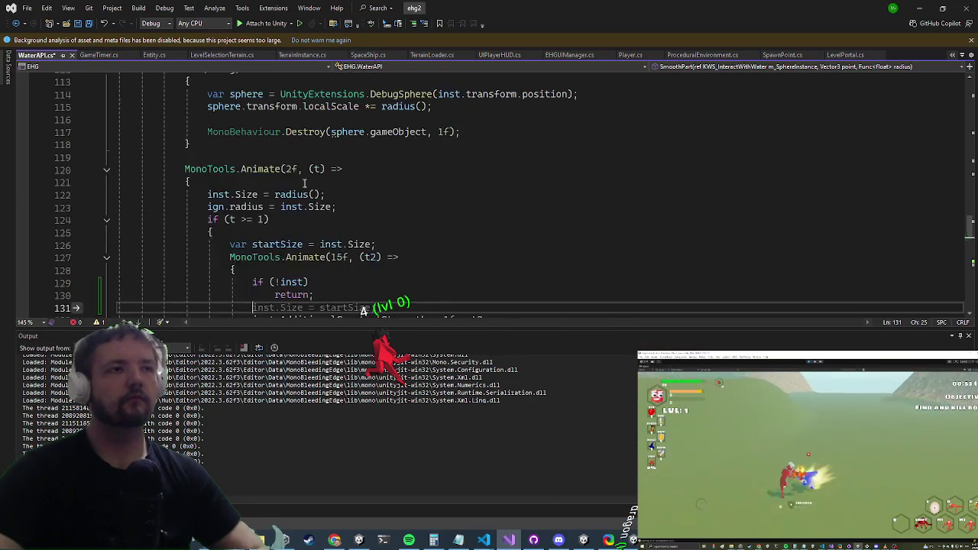
{"action": "scroll", "coordinate": [312, 174], "scroll_direction": "up", "scroll_amount": 9}
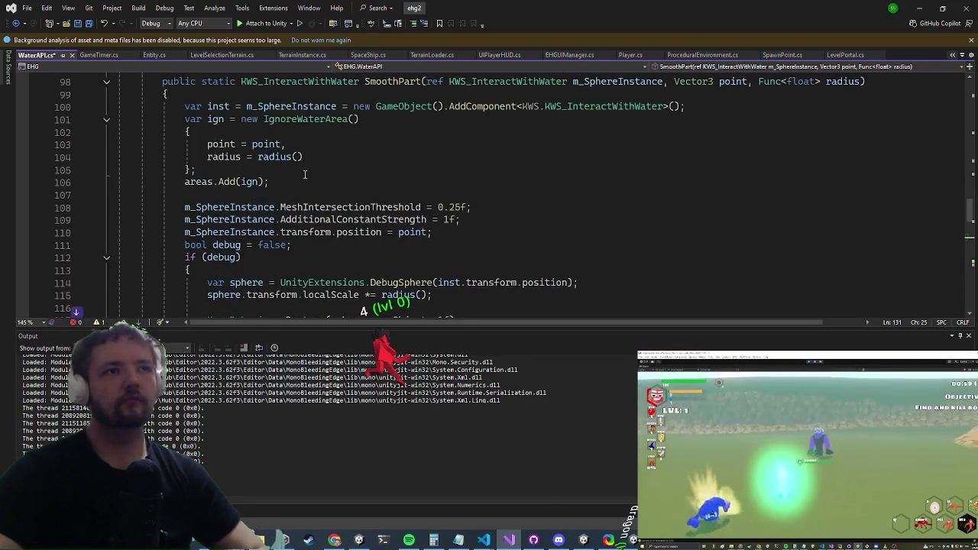
{"action": "scroll", "coordinate": [247, 207], "scroll_direction": "up", "scroll_amount": 3}
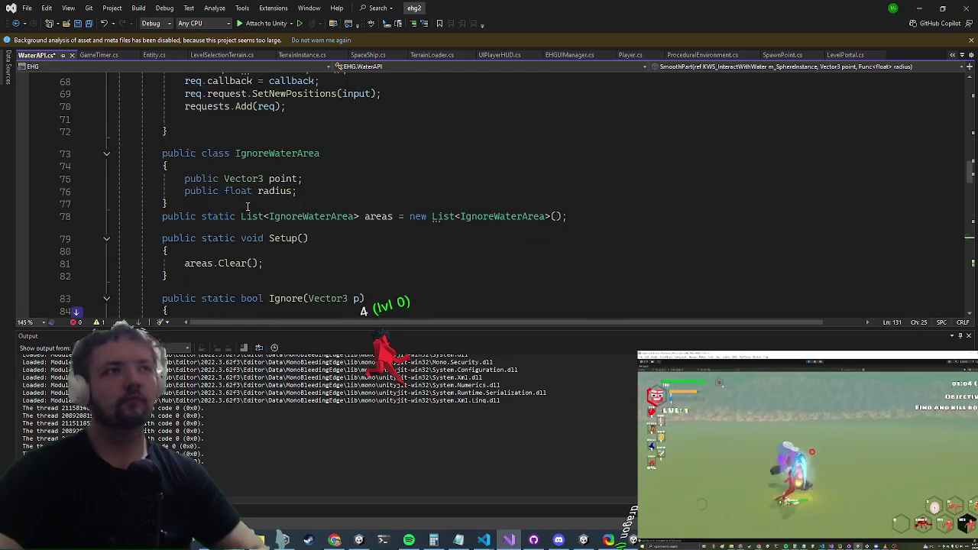
{"action": "scroll", "coordinate": [249, 206], "scroll_direction": "up", "scroll_amount": 5}
{"action": "scroll", "coordinate": [250, 205], "scroll_direction": "down", "scroll_amount": 20}
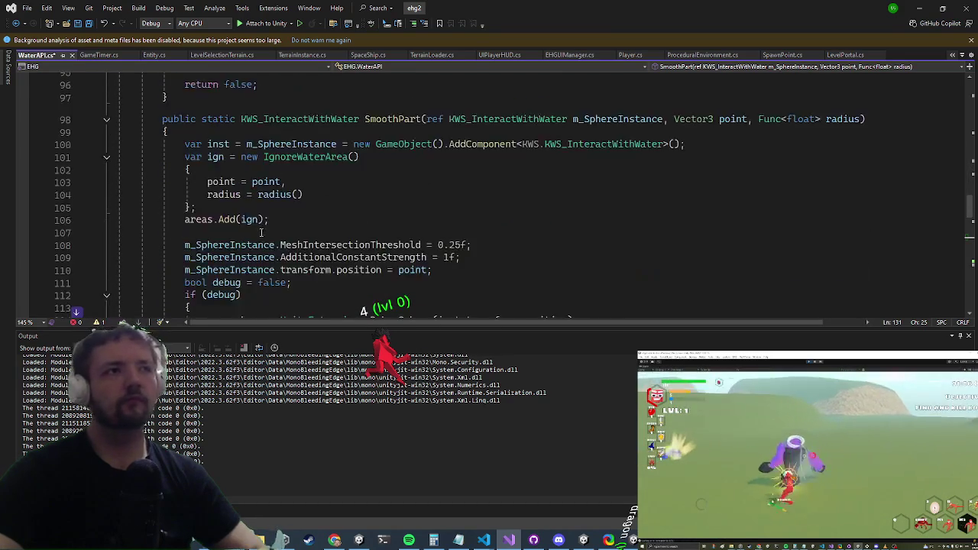
{"action": "left_click", "coordinate": [916, 8]}
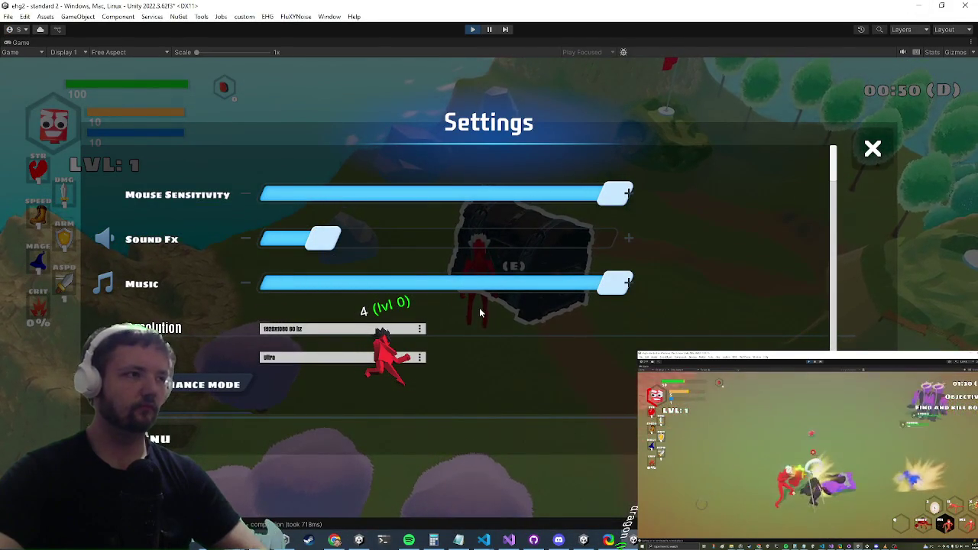
- Close Settings, open the chest, and equip the spell, chestplate, rock and fire items
{"action": "key", "text": "Escape"}
{"action": "key", "text": "e"}
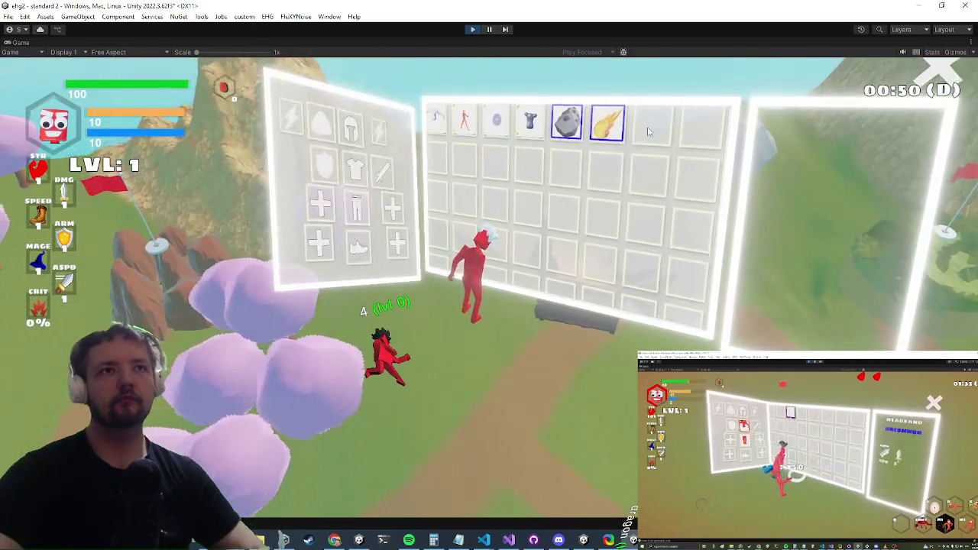
{"action": "left_click", "coordinate": [437, 122]}
{"action": "left_click", "coordinate": [467, 145]}
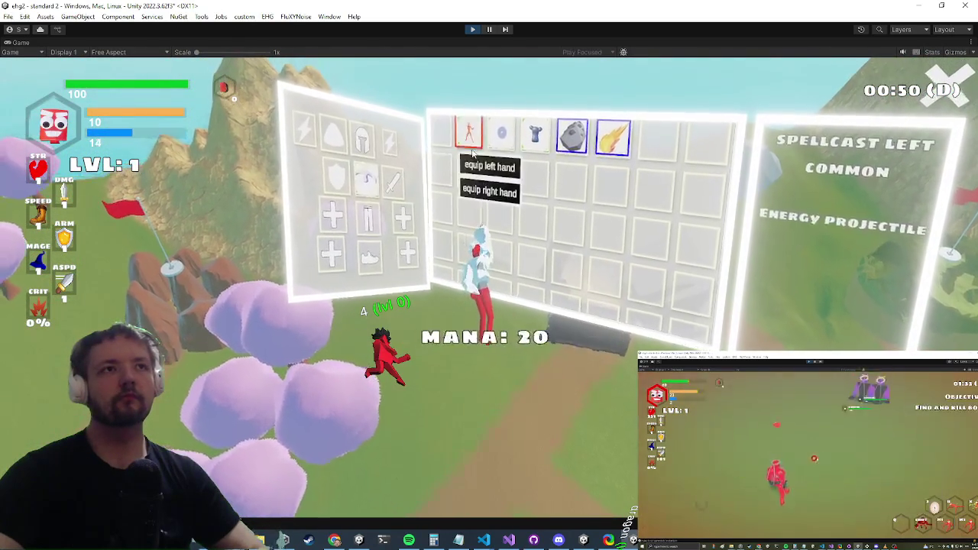
{"action": "left_click", "coordinate": [490, 166]}
{"action": "left_click", "coordinate": [537, 135]}
{"action": "left_click", "coordinate": [564, 175]}
{"action": "left_click", "coordinate": [580, 137]}
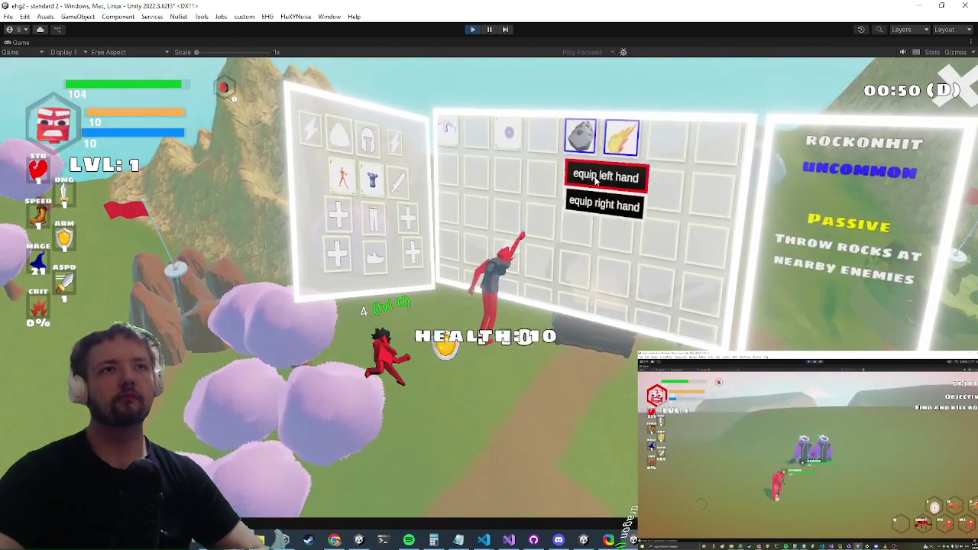
{"action": "left_click", "coordinate": [597, 175]}
{"action": "left_click", "coordinate": [623, 136]}
{"action": "left_click", "coordinate": [633, 205]}
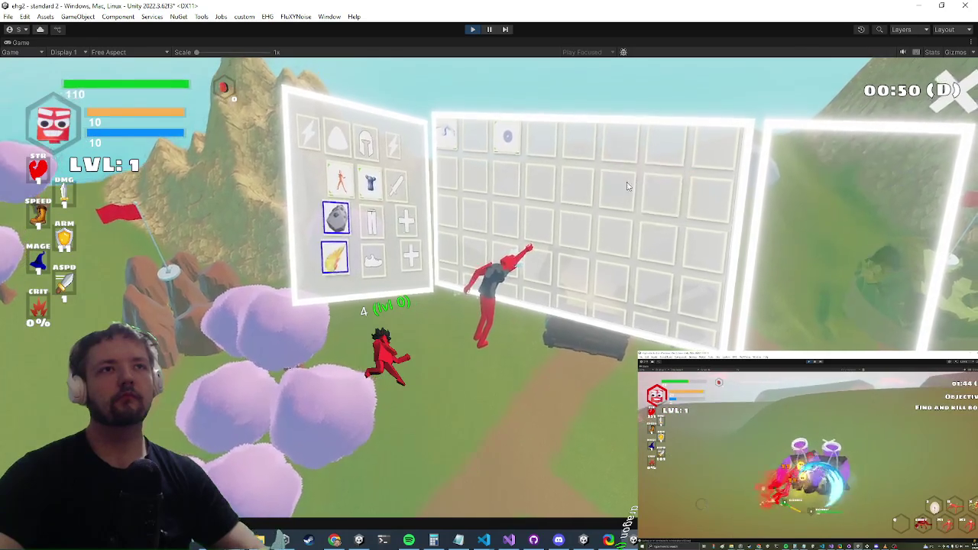
- Close the inventory and activate the Apocalypse ability
{"action": "key", "text": "i"}
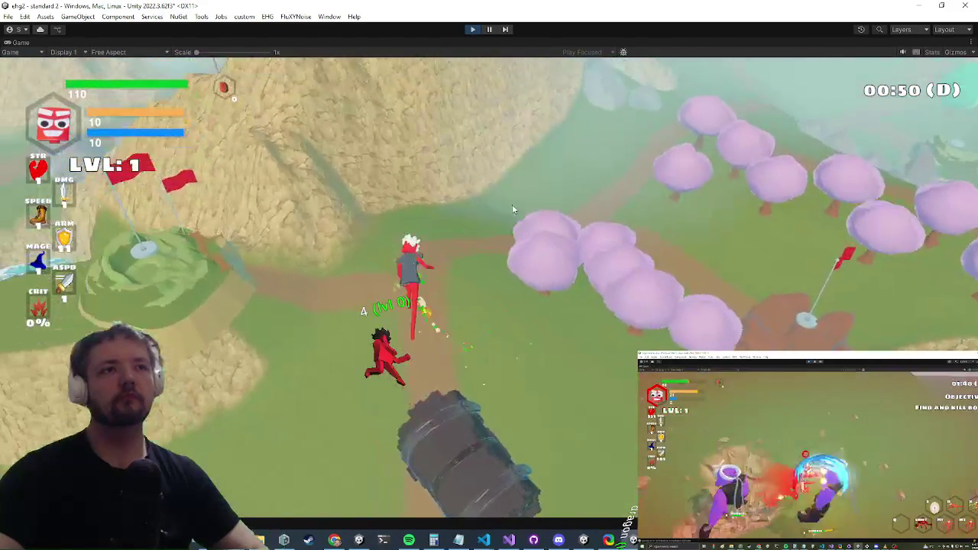
{"action": "key", "text": "w"}
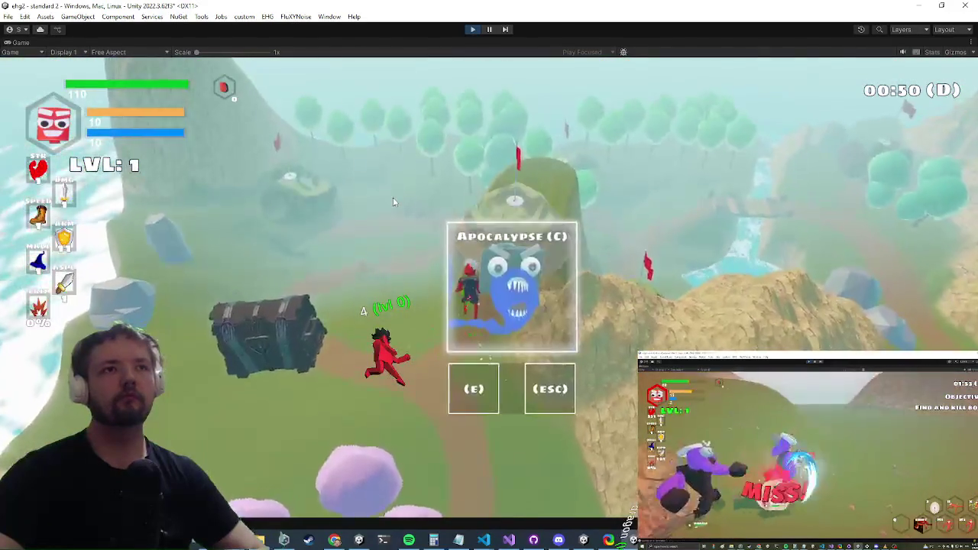
{"action": "key", "text": "e"}
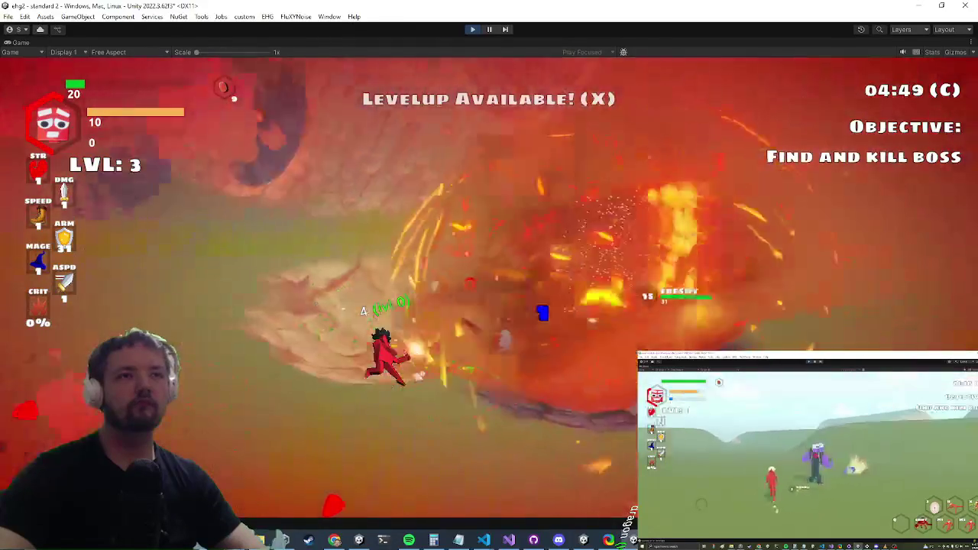
- Bring up the level-up cards: Mana, Attack Power, Vengeance and Projectile Size
{"action": "key", "text": "x"}
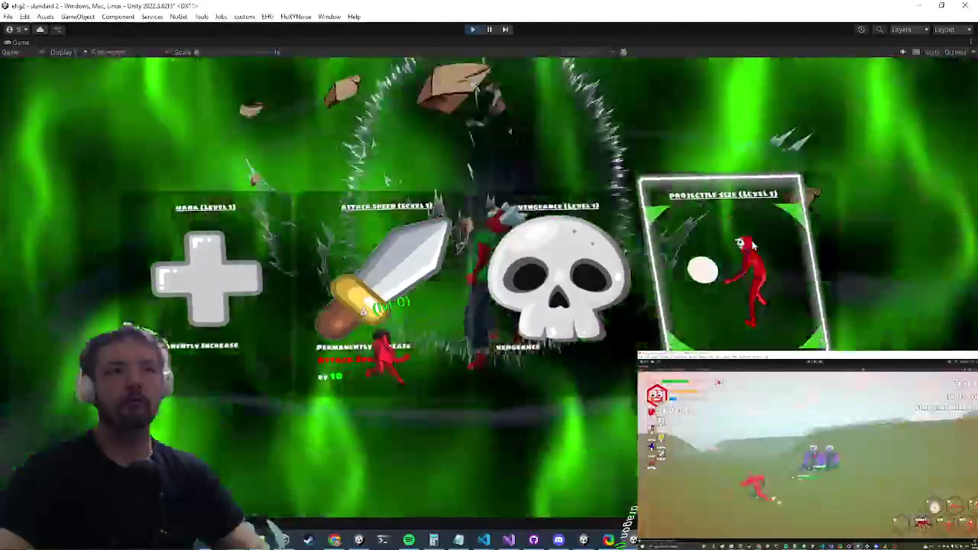
- Take Projectile Size, reincarnate after dying, then put the caret at the end of WaterAPI.cs line 126
{"action": "left_click", "coordinate": [753, 244]}
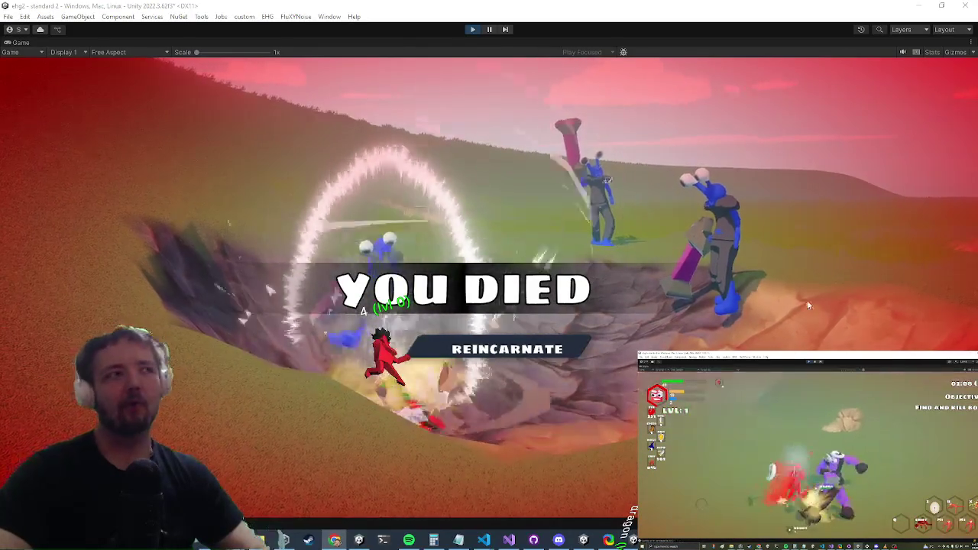
{"action": "left_click", "coordinate": [526, 348]}
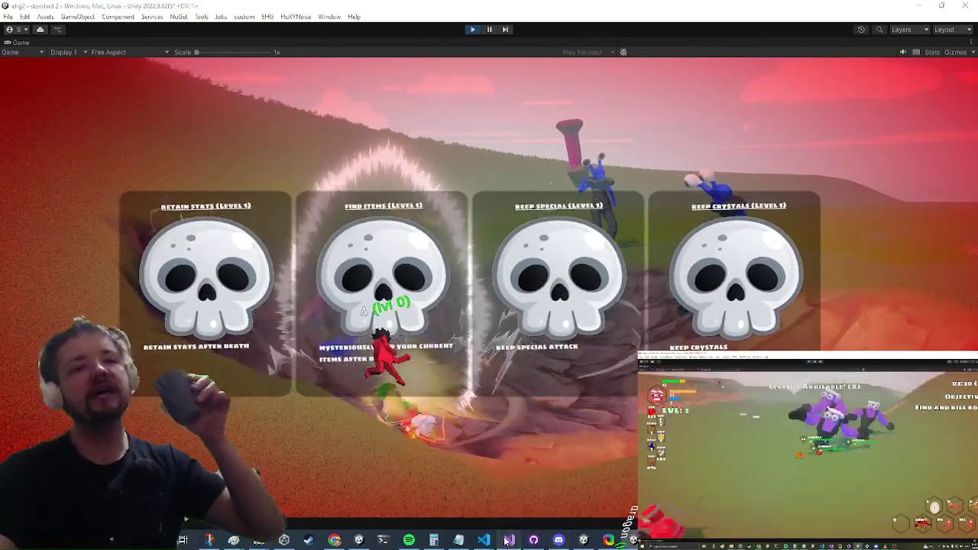
{"action": "key", "text": "alt+Tab"}
{"action": "left_click", "coordinate": [470, 175]}
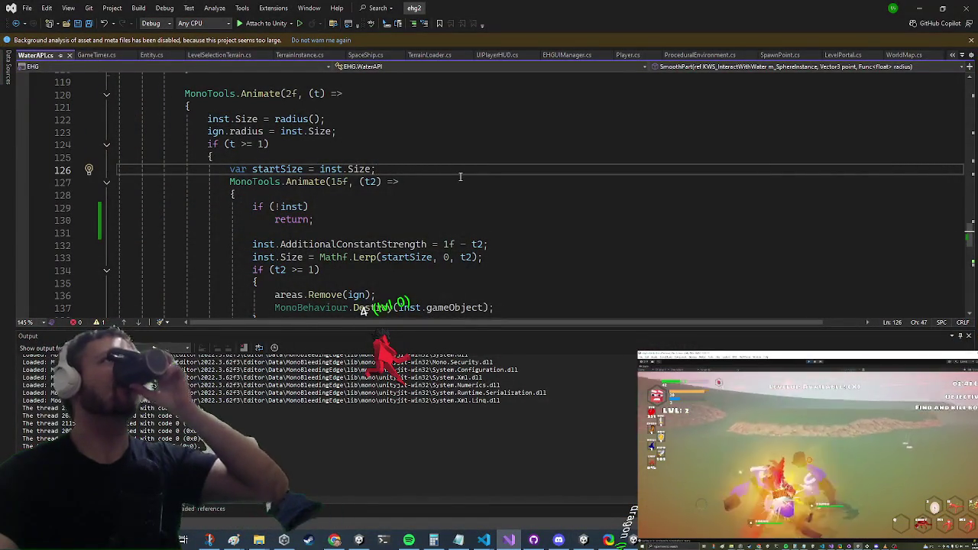
{"action": "left_click", "coordinate": [459, 178]}
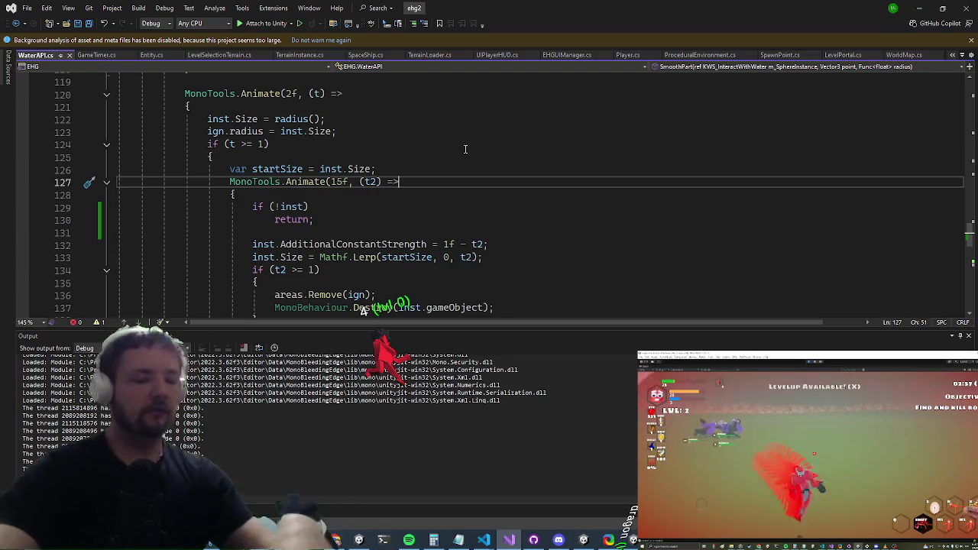
{"action": "key", "text": "ctrl+t"}
{"action": "type", "text": "save"}
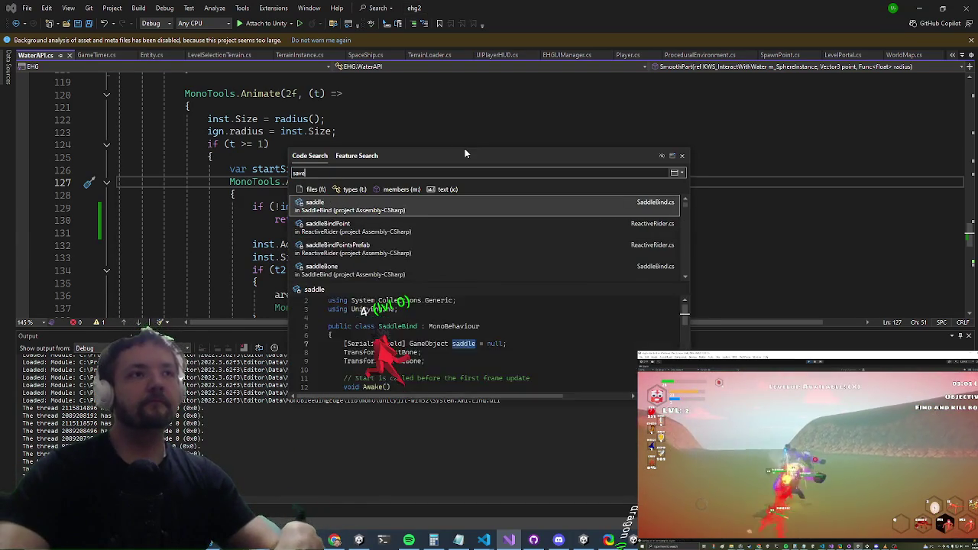
{"action": "key", "text": "Return"}
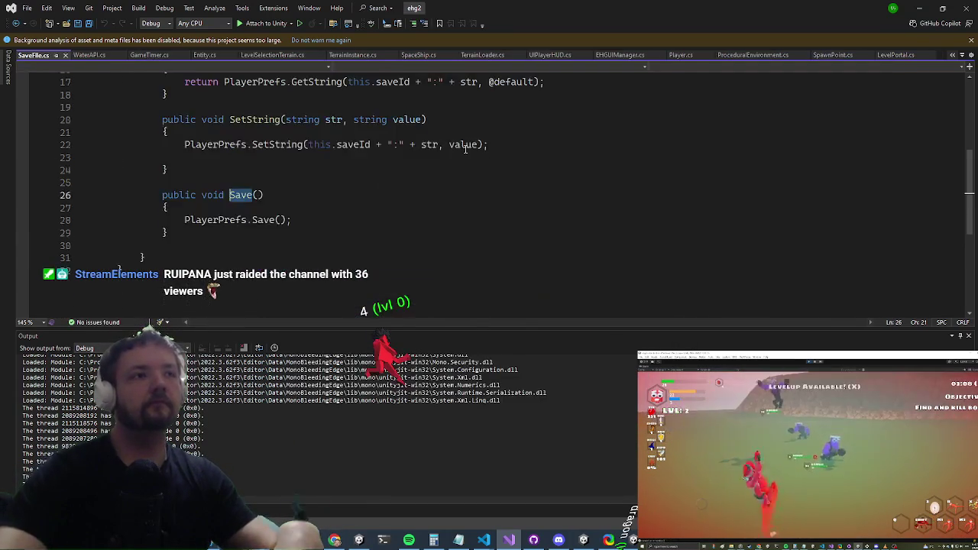
{"action": "scroll", "coordinate": [461, 146], "scroll_direction": "up", "scroll_amount": 3}
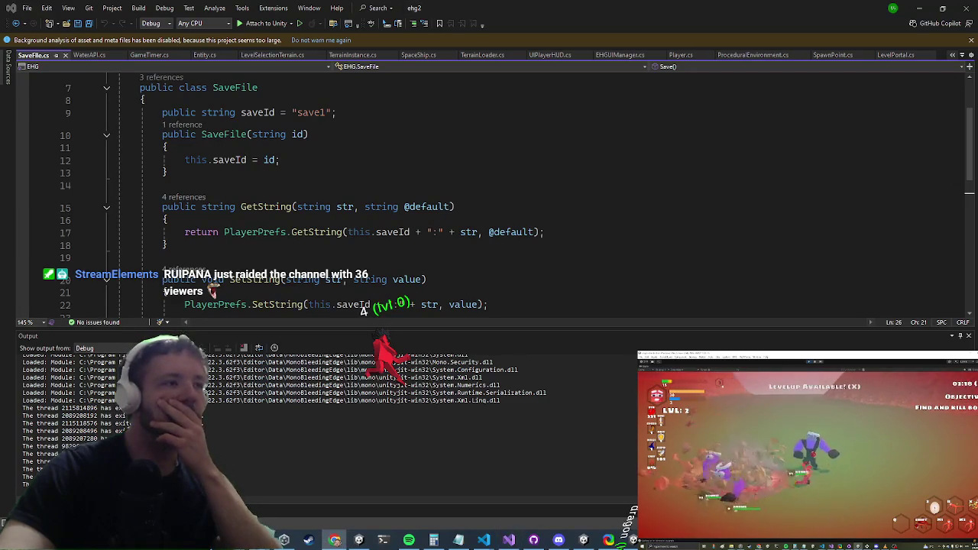
{"action": "left_click", "coordinate": [490, 184]}
{"action": "scroll", "coordinate": [474, 182], "scroll_direction": "down", "scroll_amount": 5}
{"action": "scroll", "coordinate": [472, 181], "scroll_direction": "up", "scroll_amount": 5}
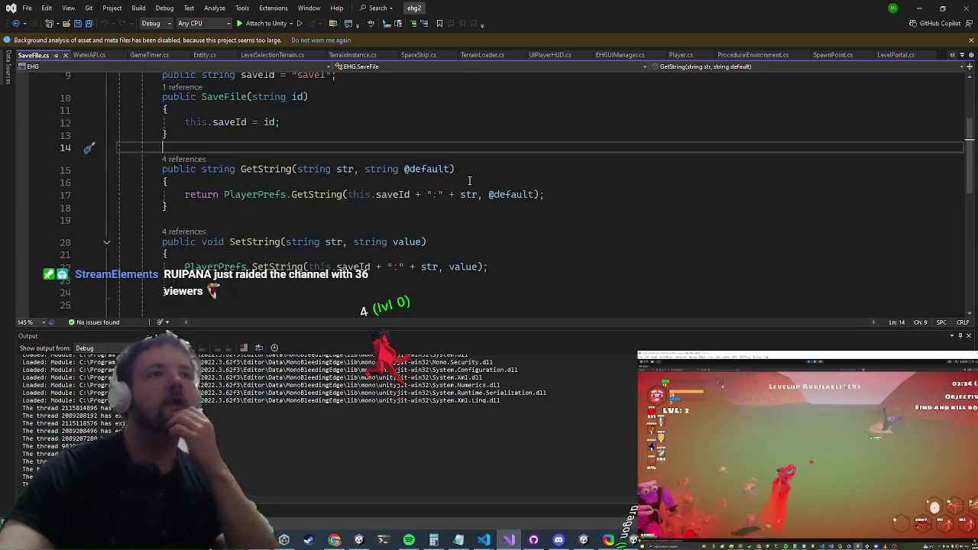
{"action": "scroll", "coordinate": [451, 188], "scroll_direction": "down", "scroll_amount": 4}
{"action": "scroll", "coordinate": [446, 186], "scroll_direction": "up", "scroll_amount": 3}
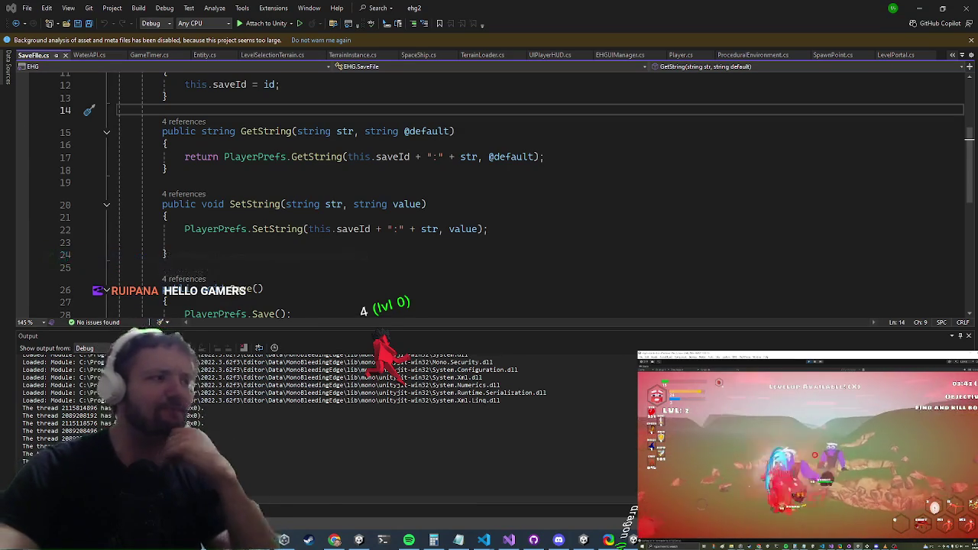
{"action": "key", "text": "alt+Tab"}
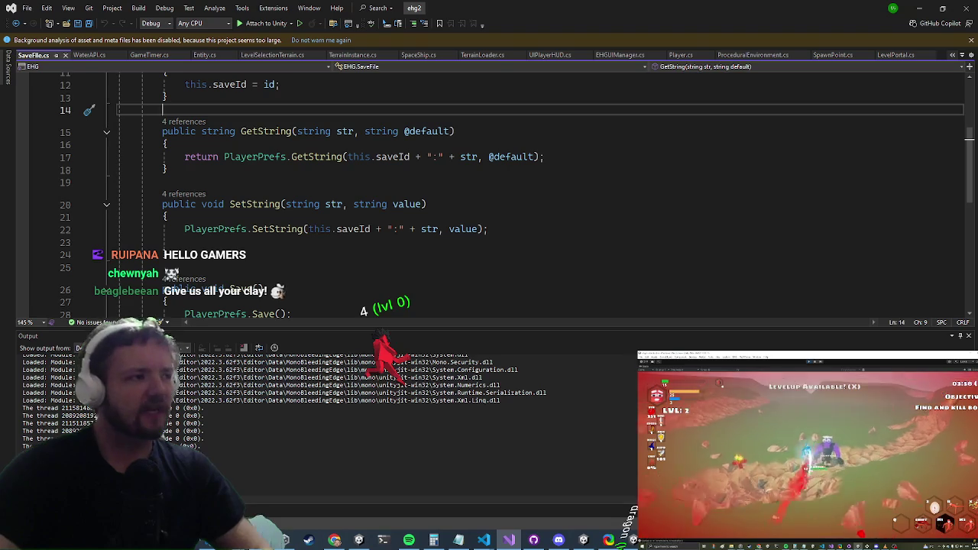
{"action": "key", "text": "alt+Tab"}
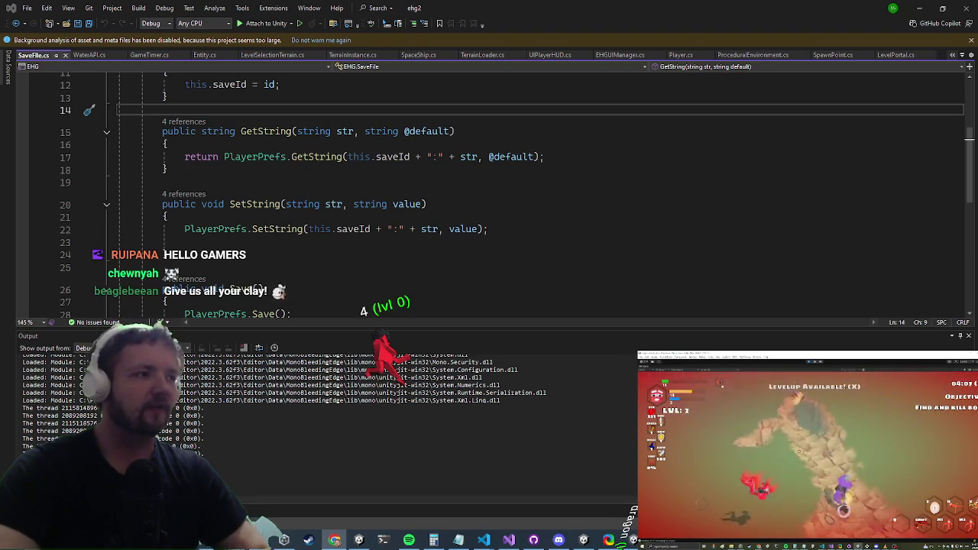
{"action": "key", "text": "super"}
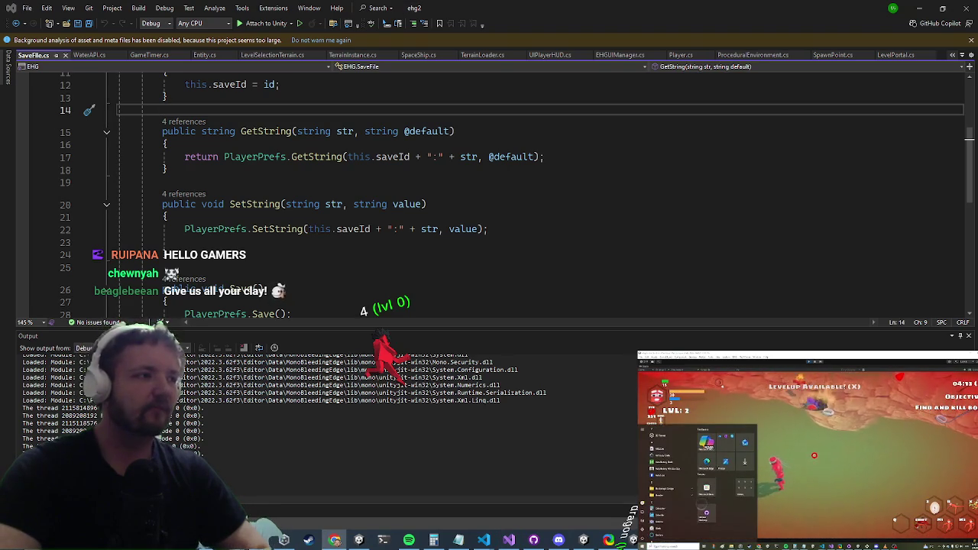
{"action": "key", "text": "Escape"}
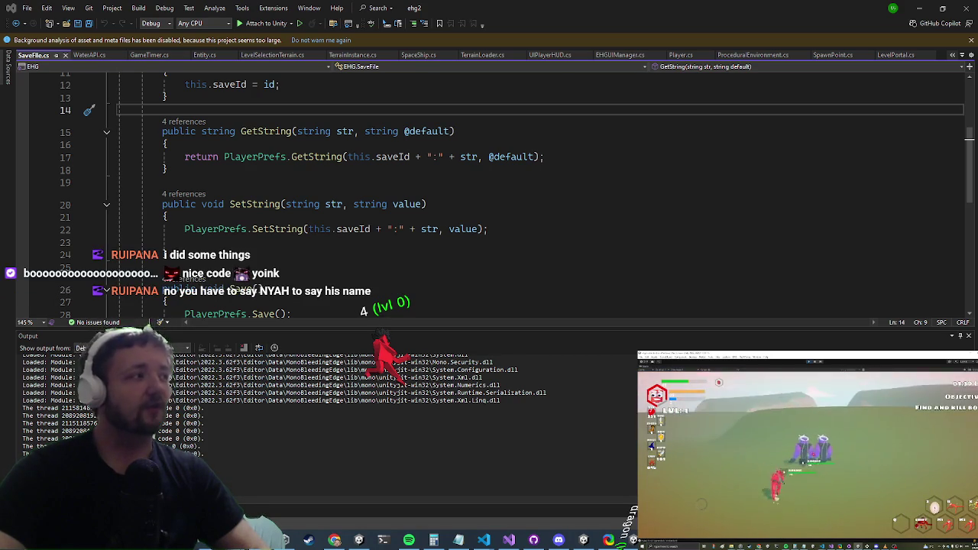
{"action": "left_click", "coordinate": [366, 133]}
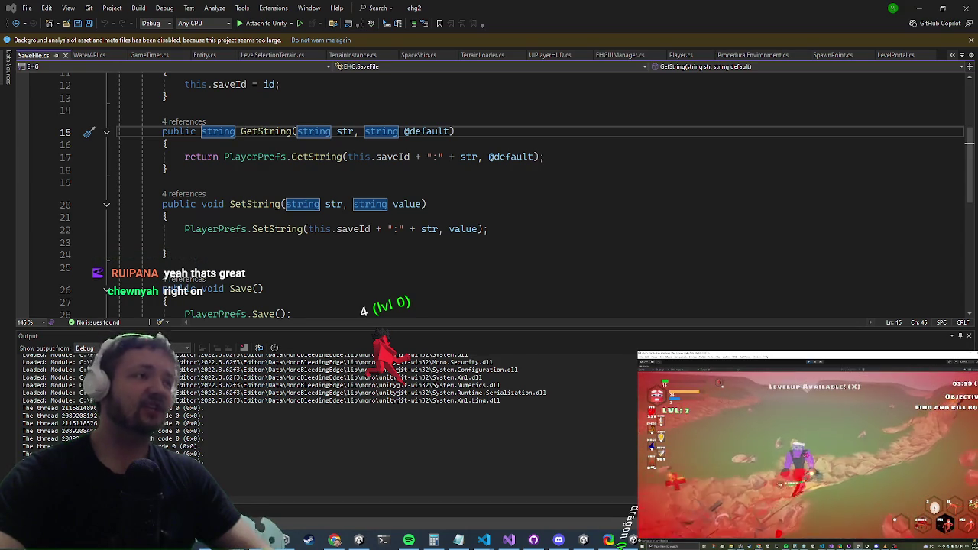
{"action": "key", "text": "alt+Tab"}
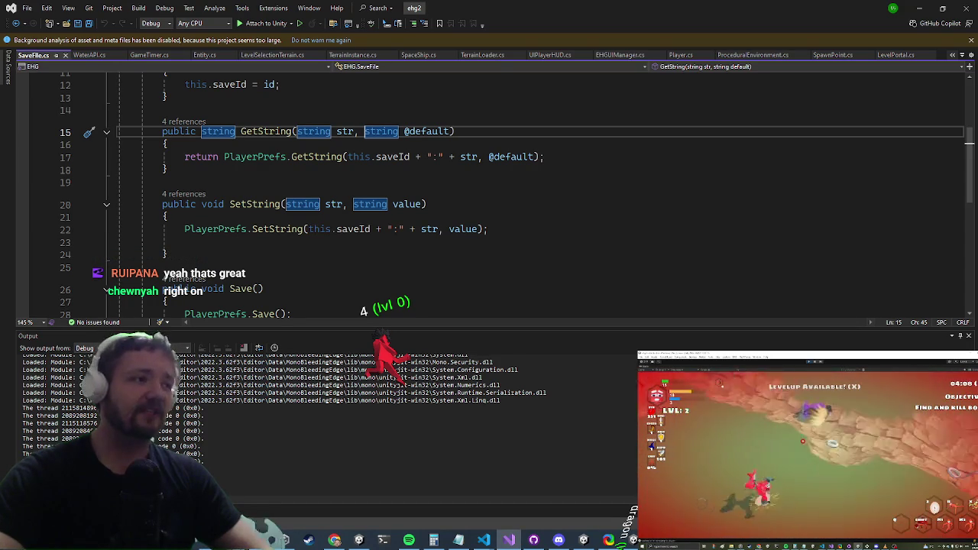
- Leave SaveFile.cs at its class header and minimize Visual Studio to reveal the reincarnation perks
{"action": "key", "text": "super"}
{"action": "key", "text": "super"}
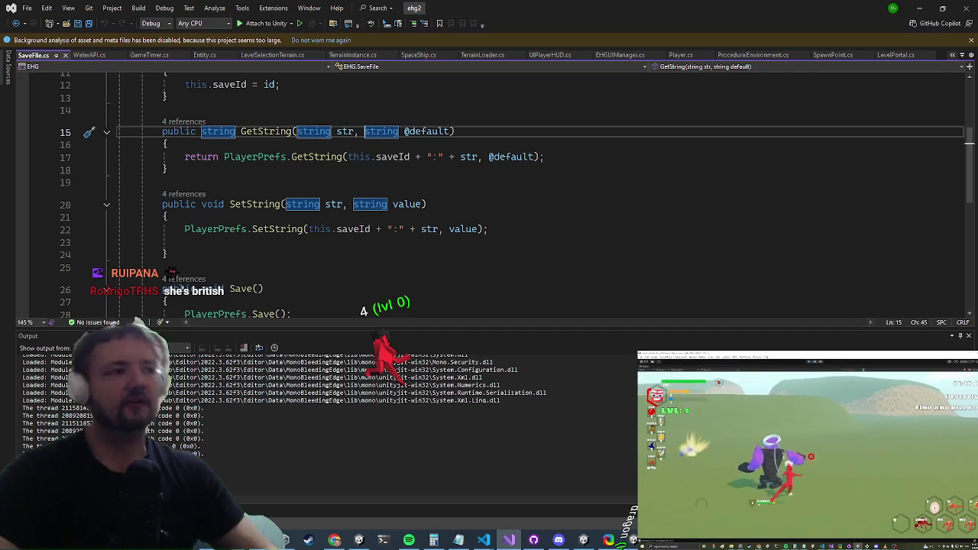
{"action": "triple_click", "coordinate": [458, 204]}
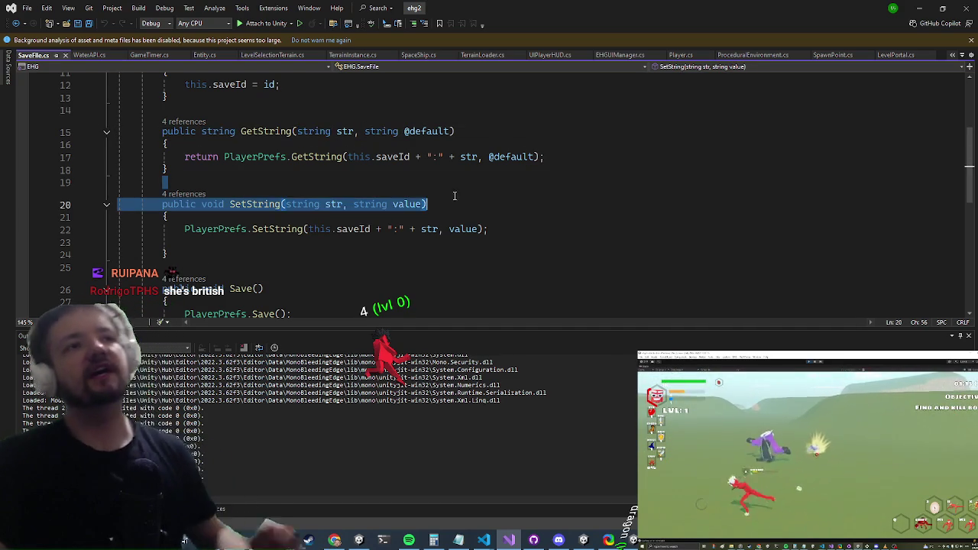
{"action": "left_click", "coordinate": [458, 204]}
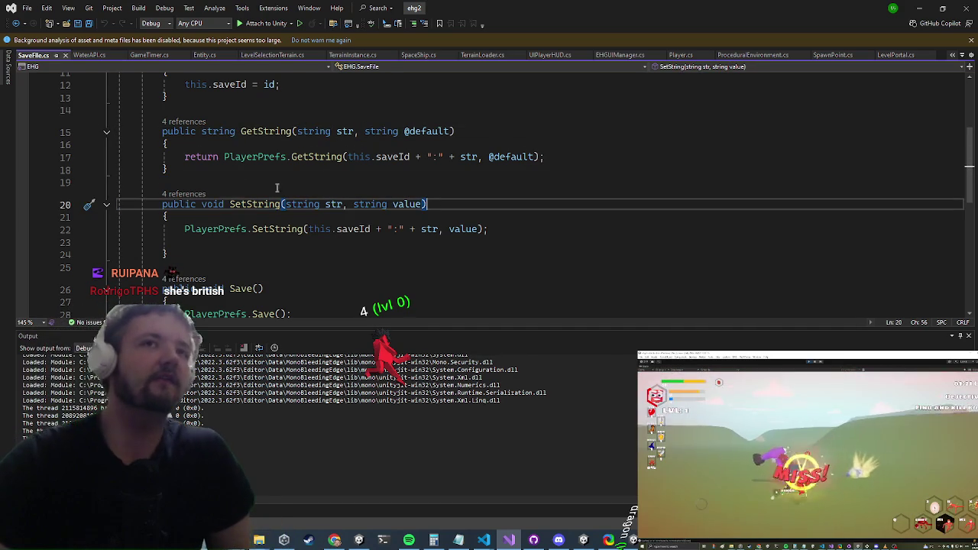
{"action": "scroll", "coordinate": [260, 229], "scroll_direction": "up", "scroll_amount": 2}
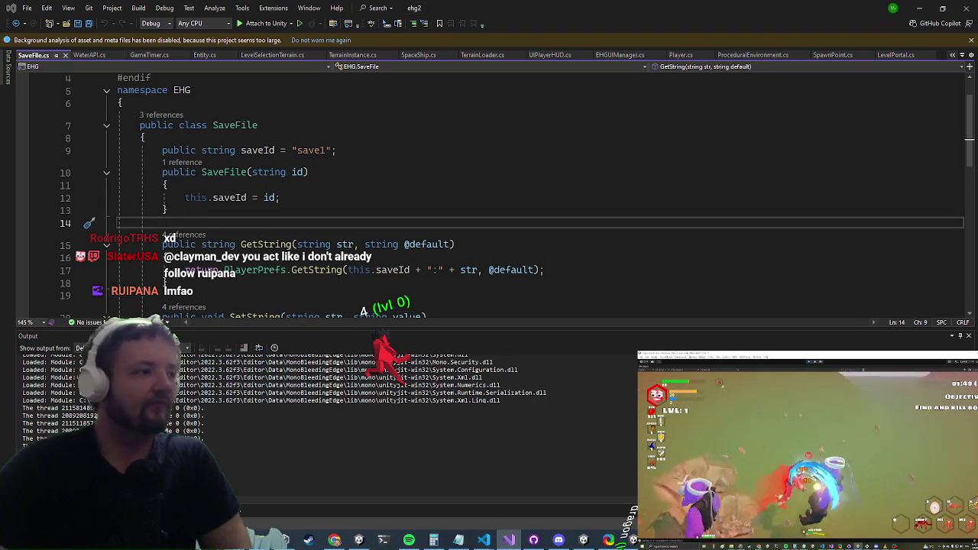
{"action": "left_click", "coordinate": [918, 5]}
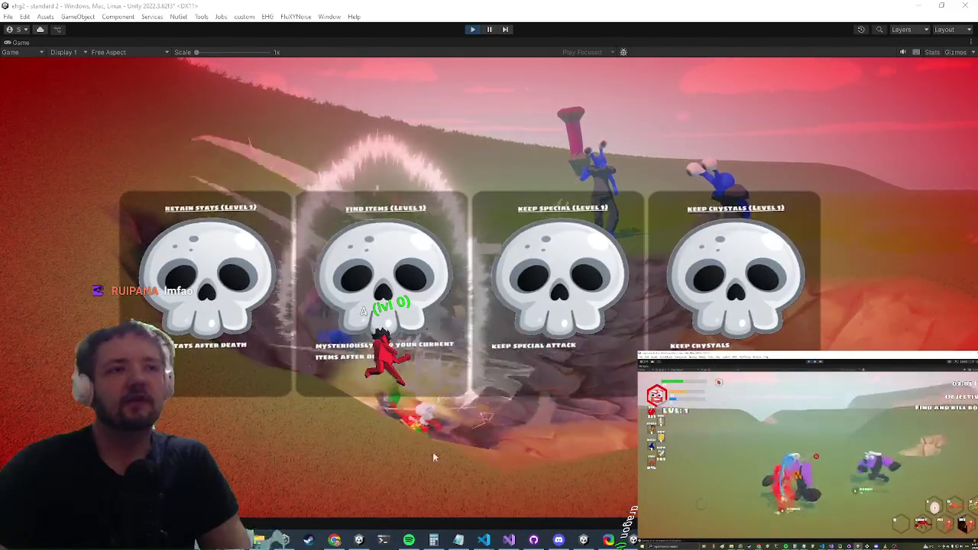
- Choose the Find Items (Level 1) perk to begin a fresh level-1 run
{"action": "left_click", "coordinate": [341, 280]}
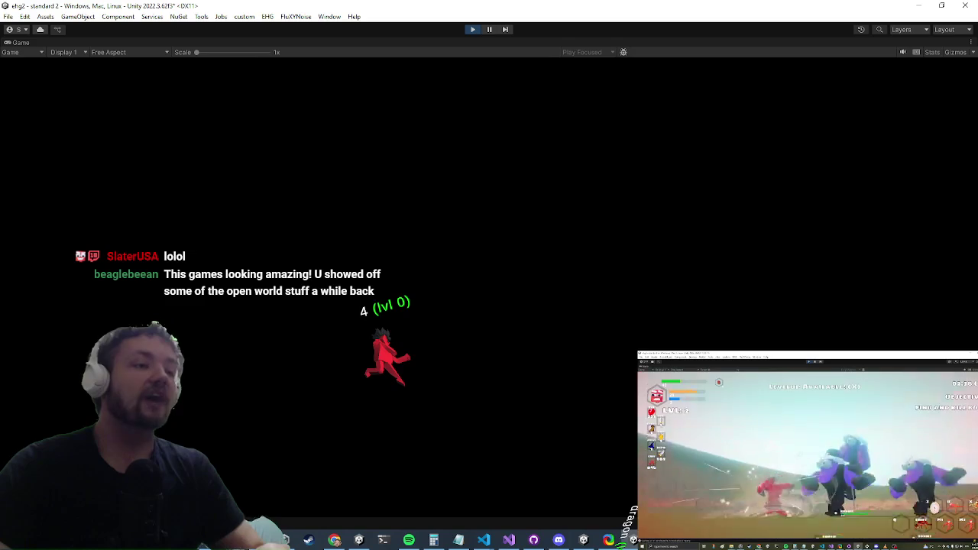
{"action": "key", "text": "alt+Tab"}
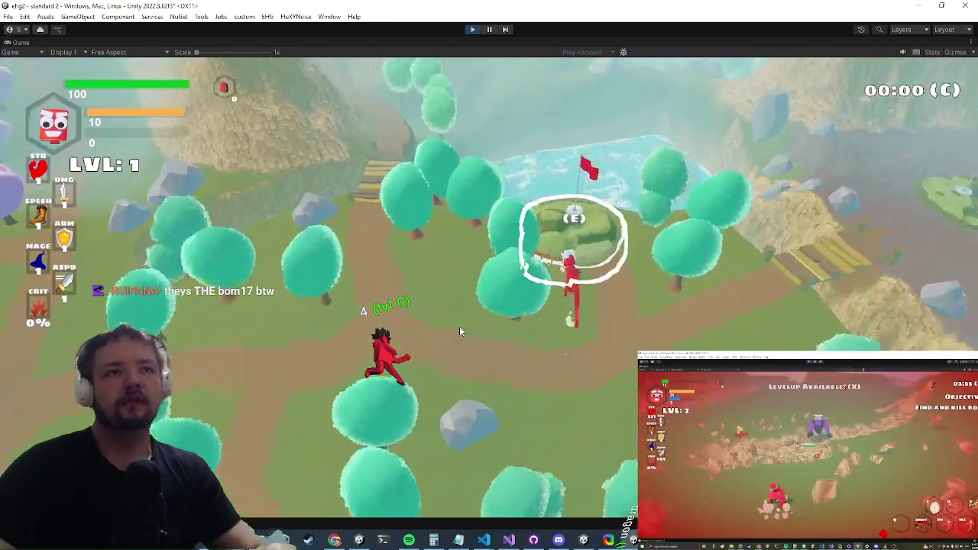
- Dismiss the Apocalypse (C) challenge and run across the bridge and forest to the Dragon (B) flag
{"action": "key", "text": "e"}
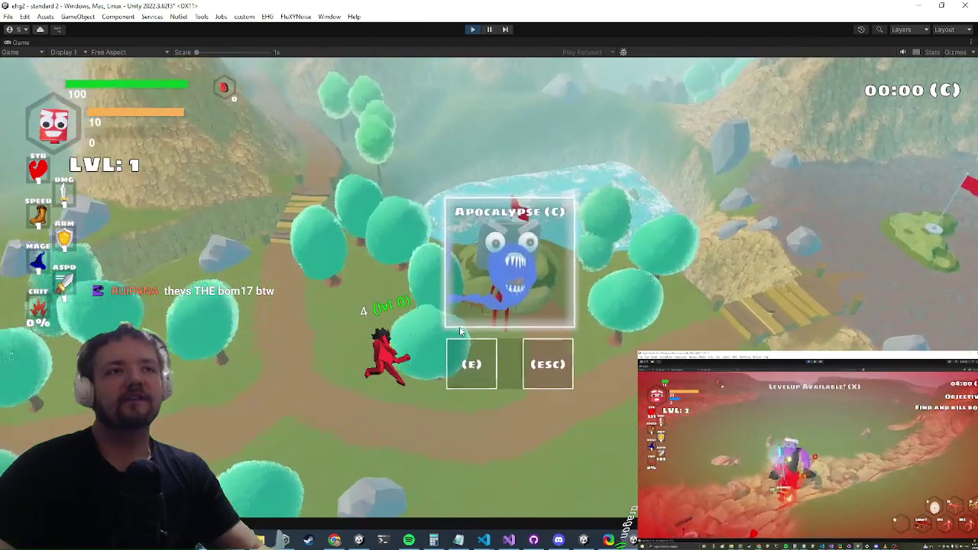
{"action": "key", "text": "Escape"}
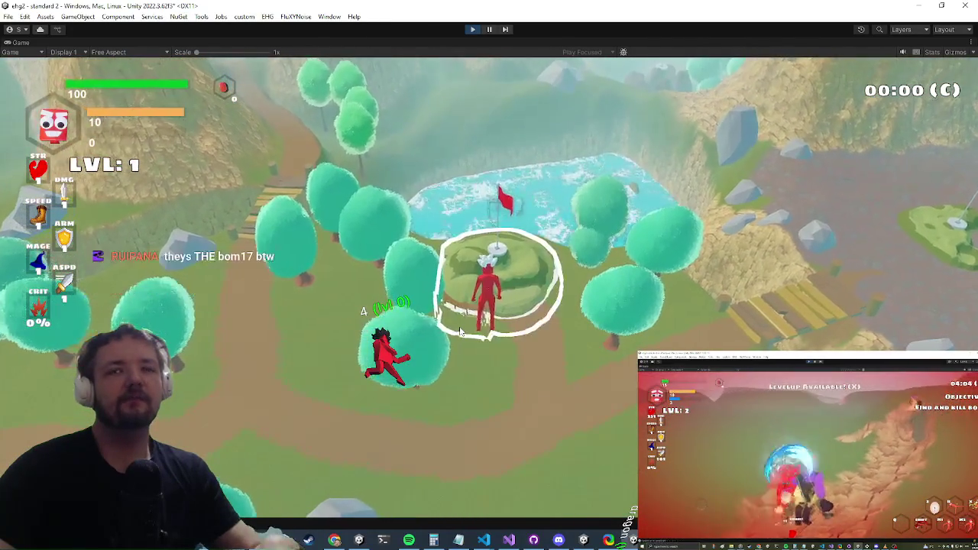
{"action": "key", "text": "d"}
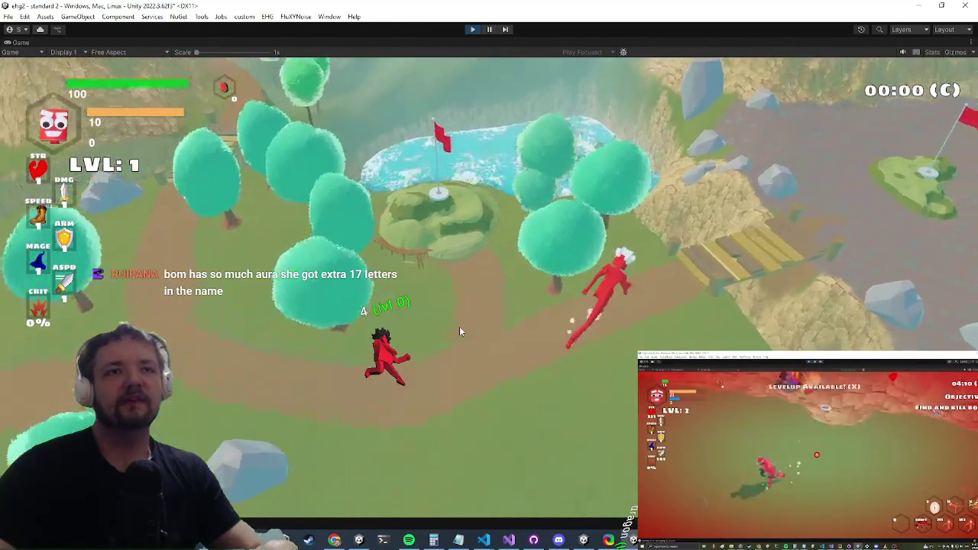
{"action": "key", "text": "w"}
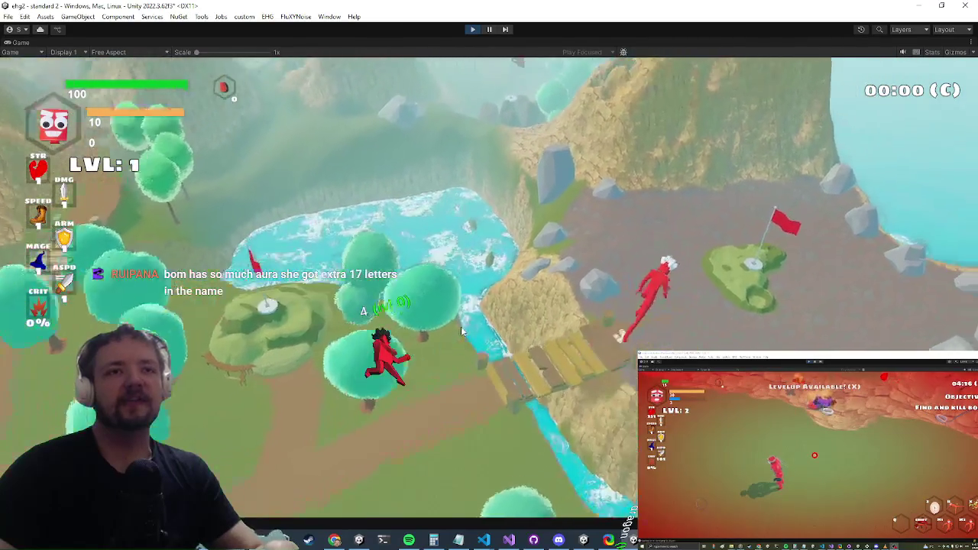
{"action": "key", "text": "d"}
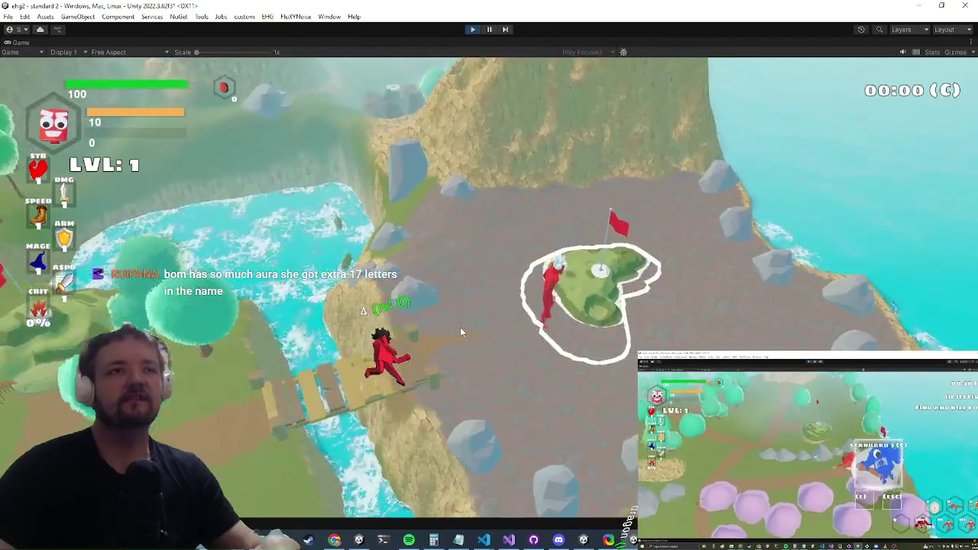
{"action": "key", "text": "a"}
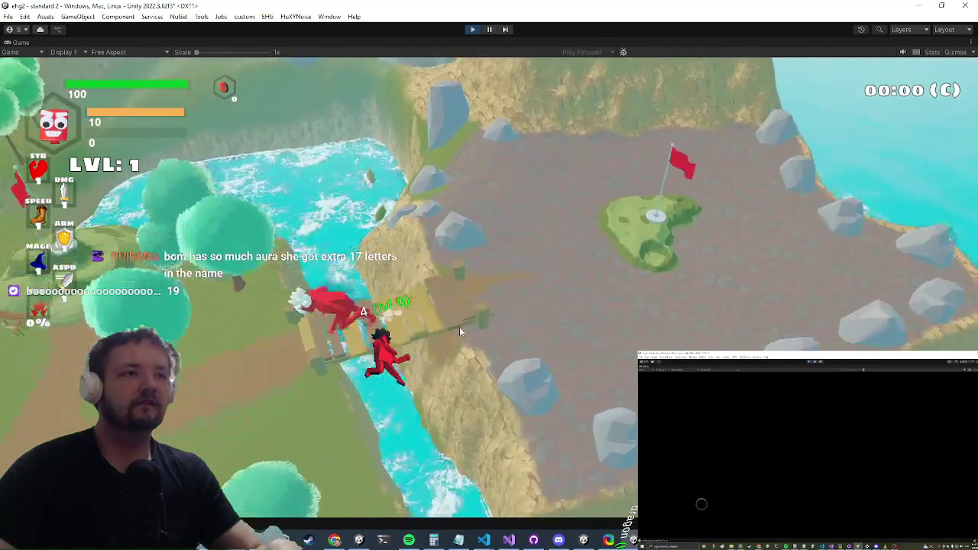
{"action": "key", "text": "w"}
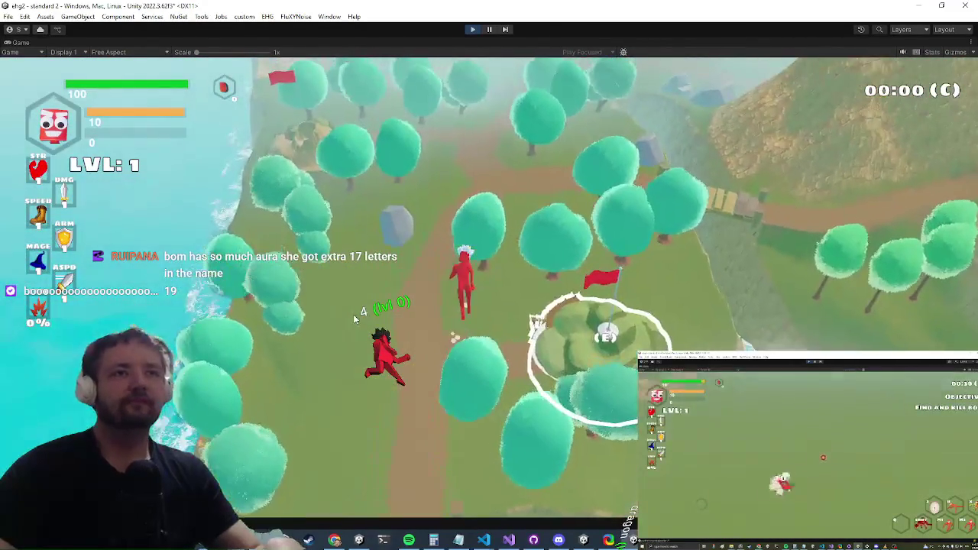
{"action": "key", "text": "a"}
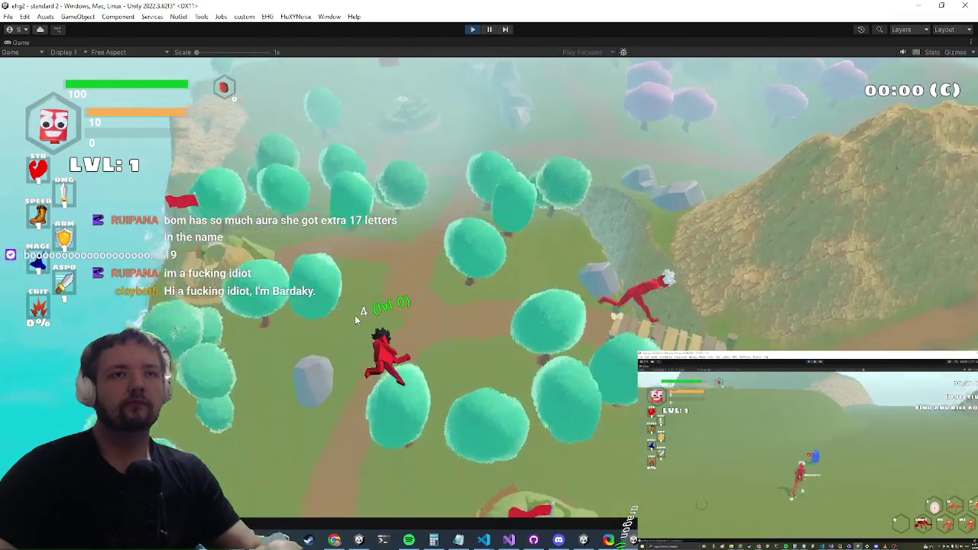
{"action": "key", "text": "d"}
{"action": "key", "text": "w"}
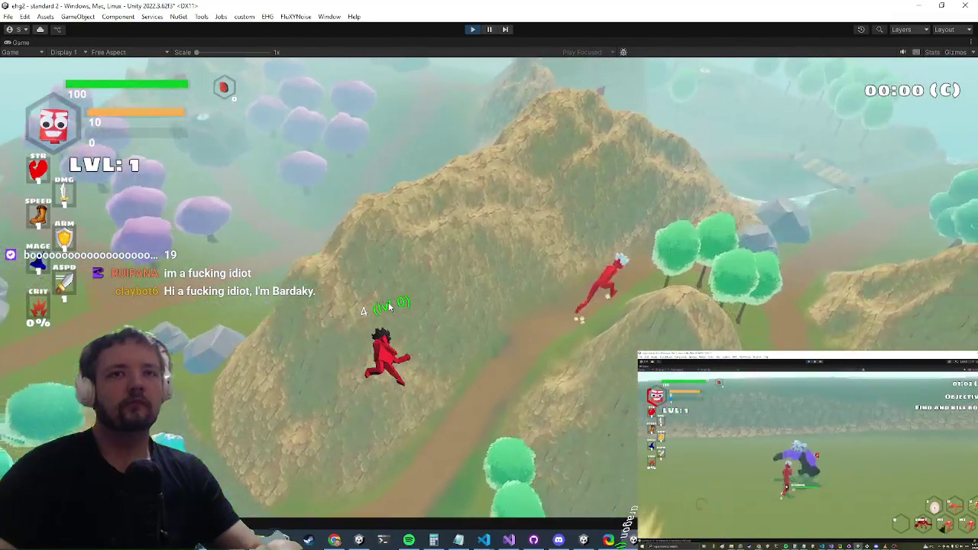
{"action": "key", "text": "w"}
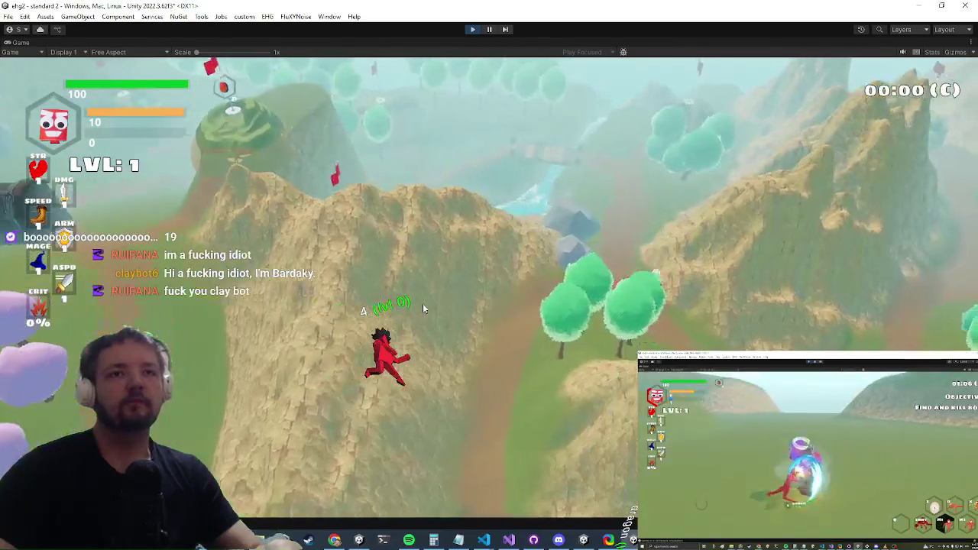
{"action": "key", "text": "w"}
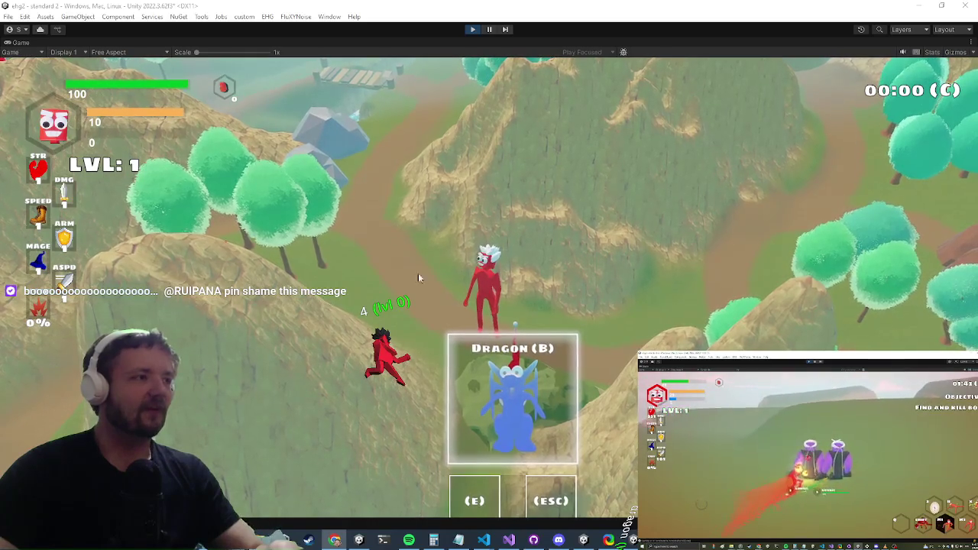
- Accept the Dragon (B) challenge to enter the boss arena with the dragon at 318 health
{"action": "key", "text": "e"}
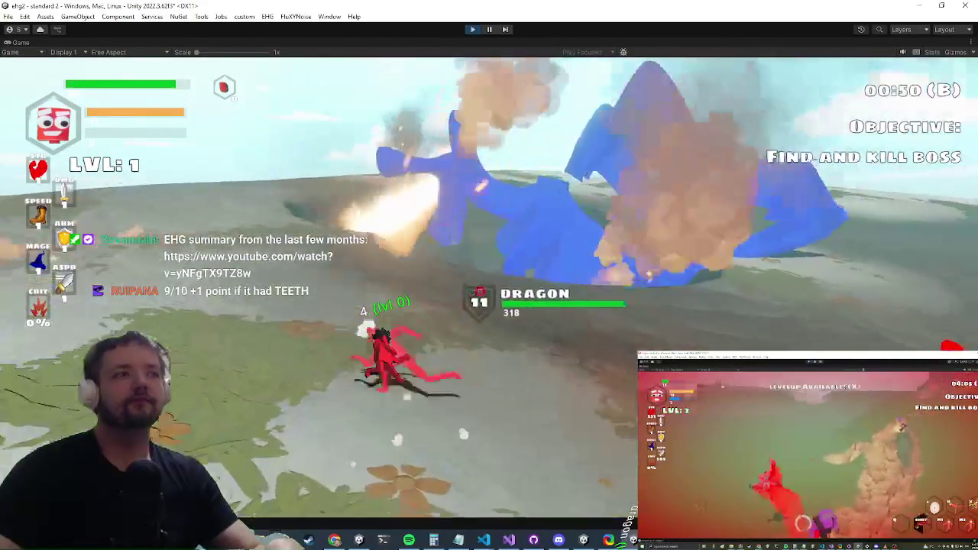
- Pause the running Dragon fight with Escape to bring up the game's Settings menu
{"action": "key", "text": "alt+Tab"}
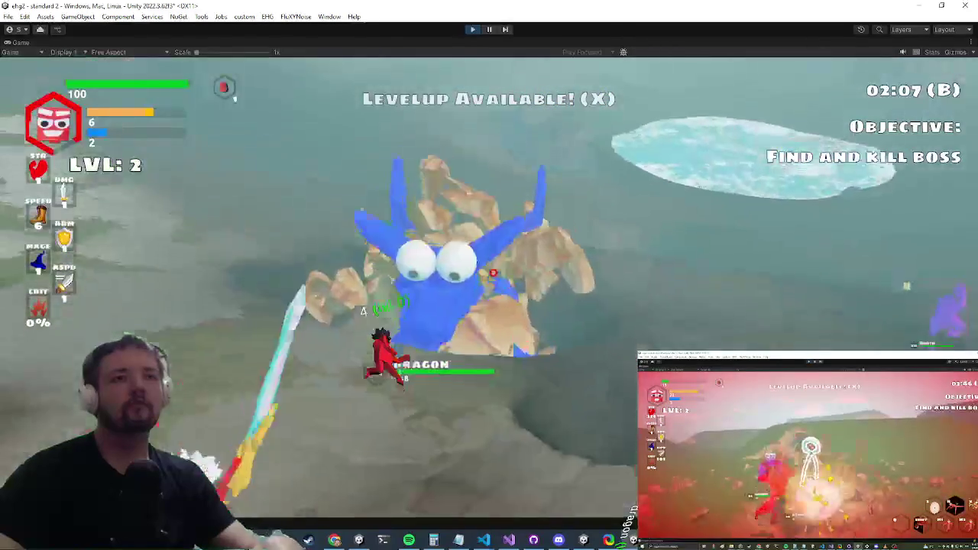
{"action": "key", "text": "Escape"}
{"action": "key", "text": "Escape"}
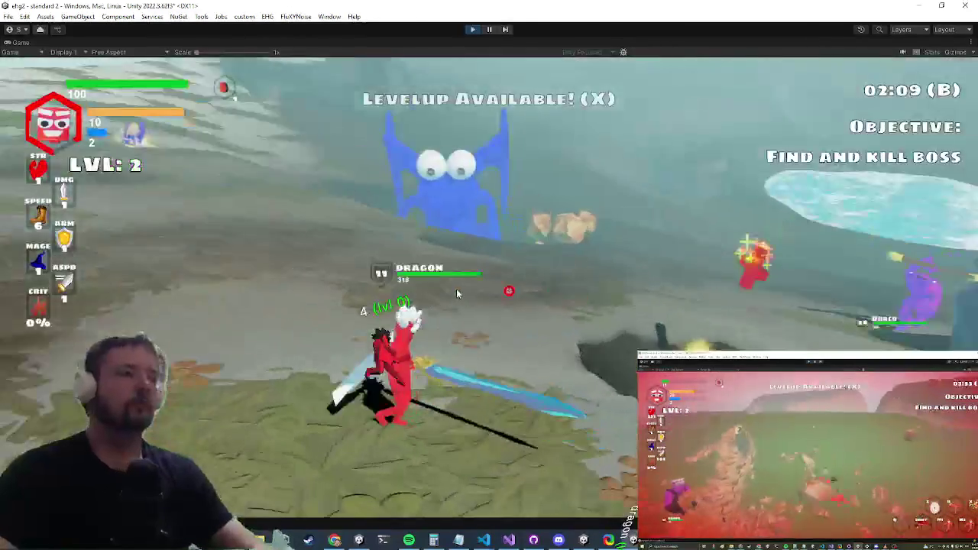
{"action": "key", "text": "Escape"}
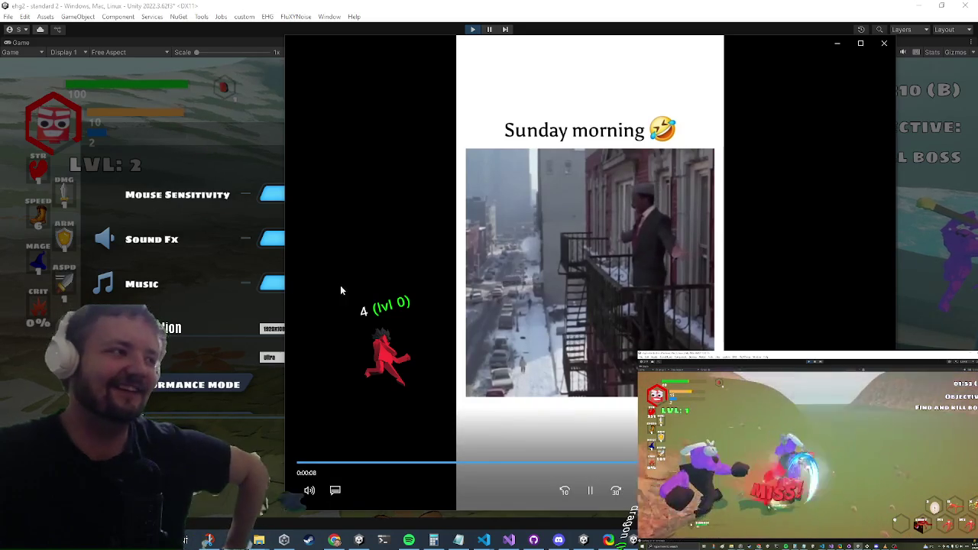
- Restart the TikTok clip from the beginning, close its window, and return to Visual Studio
{"action": "left_click", "coordinate": [307, 464]}
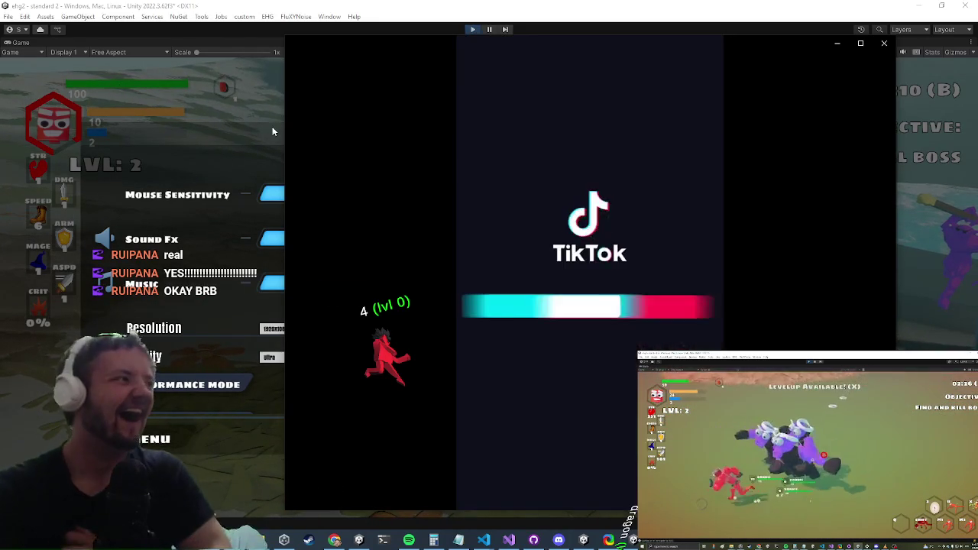
{"action": "left_click", "coordinate": [884, 43]}
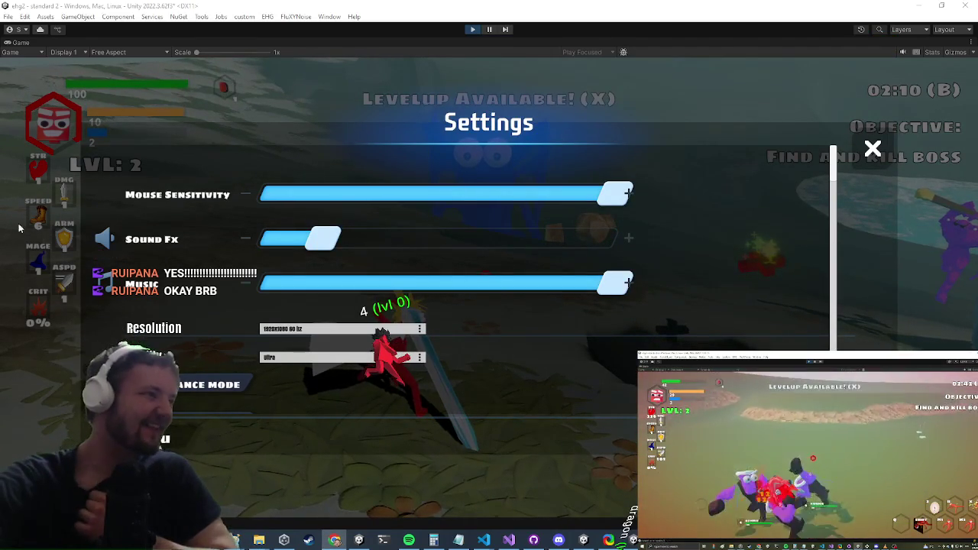
{"action": "key", "text": "alt+Tab"}
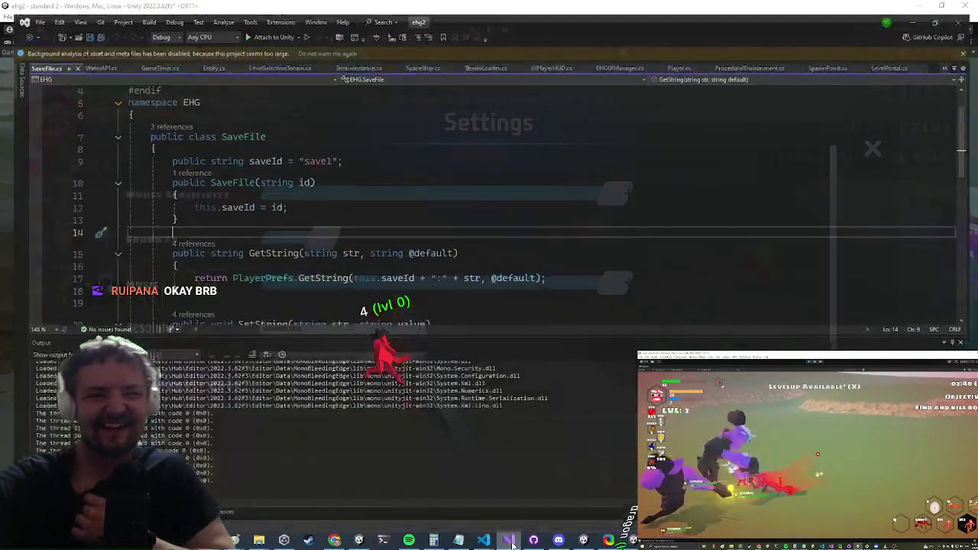
- Find all 4 references to SaveFile.SetString and open the stats call at DeathUpgrade.cs line 276
{"action": "left_click", "coordinate": [574, 167]}
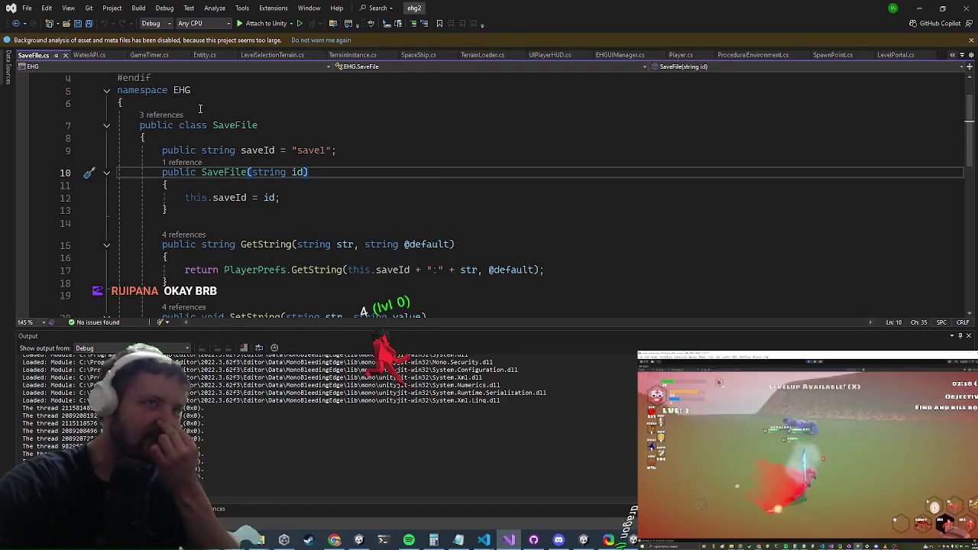
{"action": "left_click", "coordinate": [244, 124]}
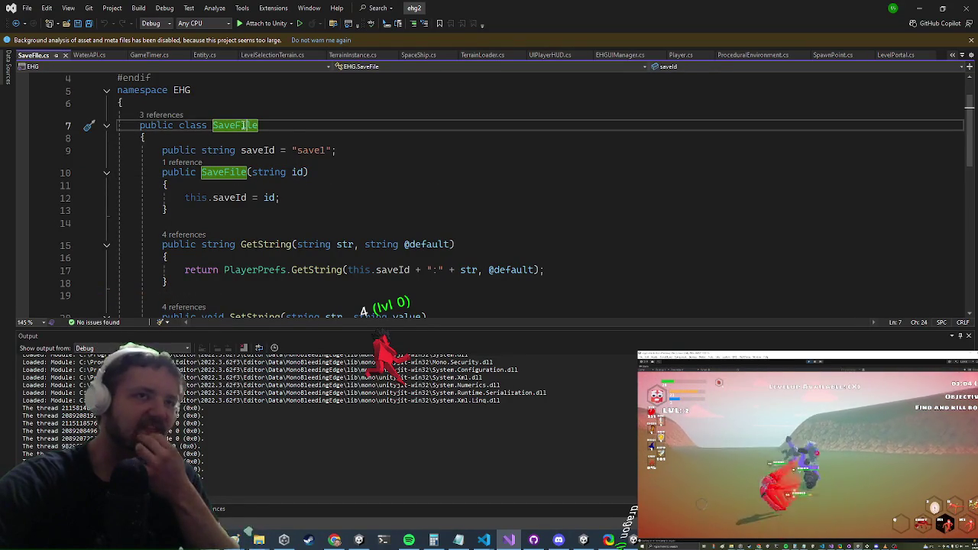
{"action": "scroll", "coordinate": [217, 148], "scroll_direction": "down", "scroll_amount": 4}
{"action": "left_click", "coordinate": [279, 167]}
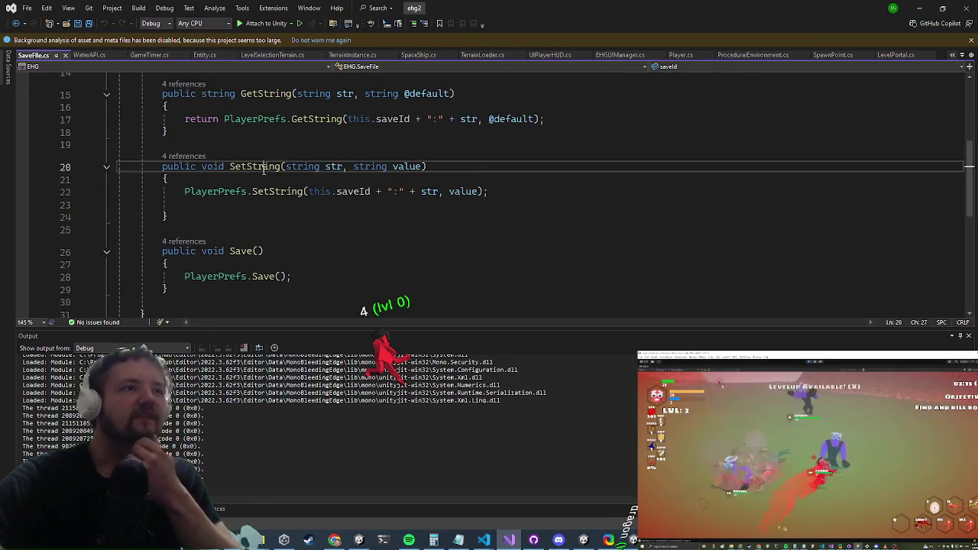
{"action": "right_click", "coordinate": [260, 169]}
{"action": "left_click", "coordinate": [327, 273]}
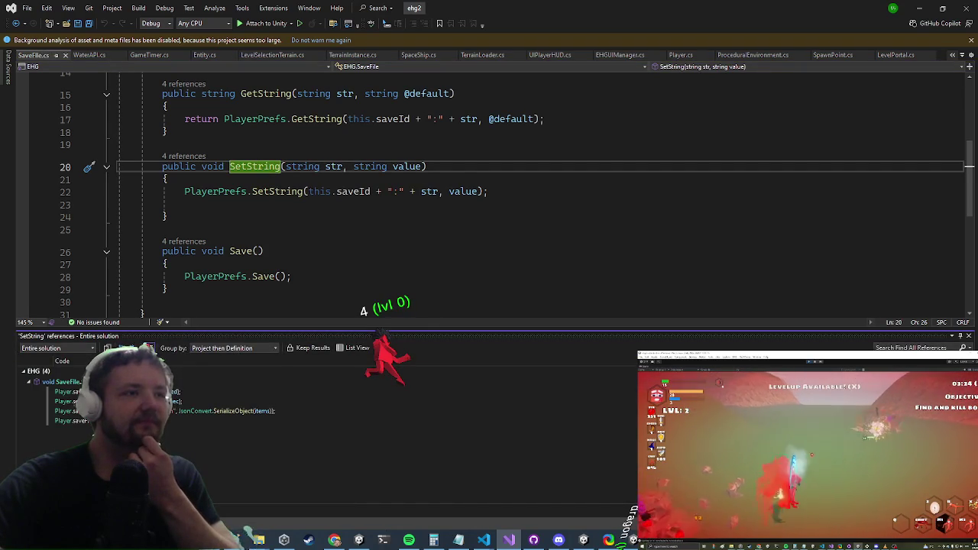
{"action": "left_click", "coordinate": [77, 420]}
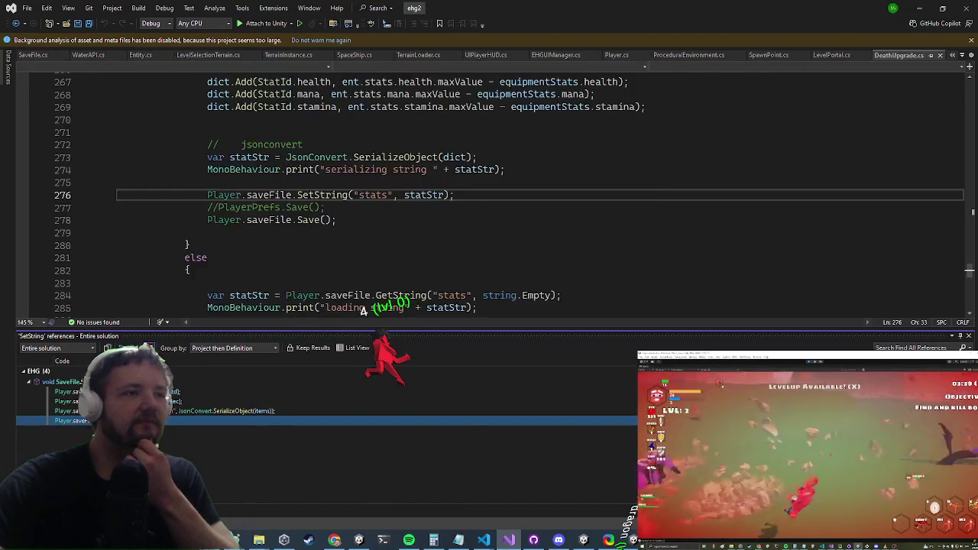
- Open the FindItemsUpgrade SetString reference and jump to GetAllEquippedItems' definition from line 190
{"action": "left_click", "coordinate": [76, 411]}
{"action": "scroll", "coordinate": [301, 221], "scroll_direction": "up", "scroll_amount": 5}
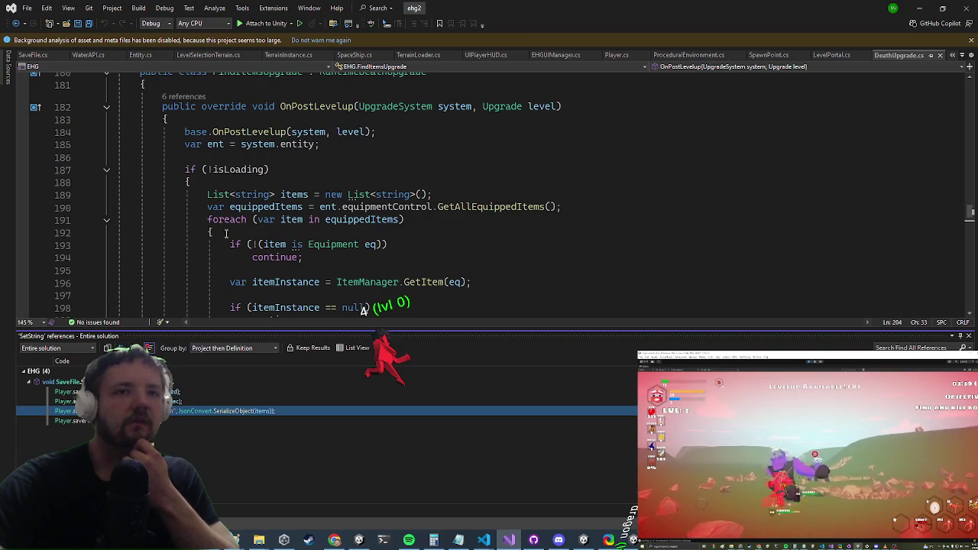
{"action": "scroll", "coordinate": [214, 244], "scroll_direction": "down", "scroll_amount": 6}
{"action": "scroll", "coordinate": [242, 269], "scroll_direction": "up", "scroll_amount": 8}
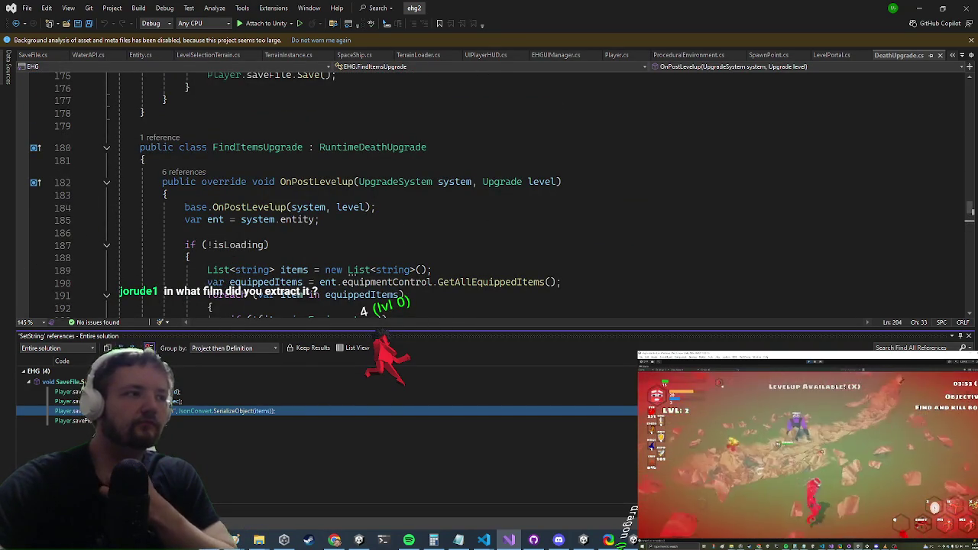
{"action": "key", "text": "alt+Tab"}
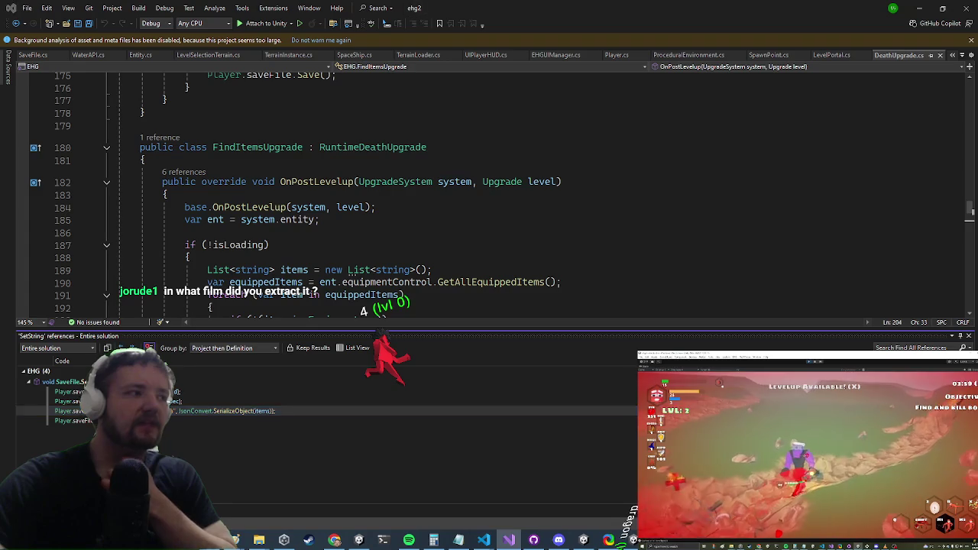
{"action": "scroll", "coordinate": [280, 264], "scroll_direction": "down", "scroll_amount": 4}
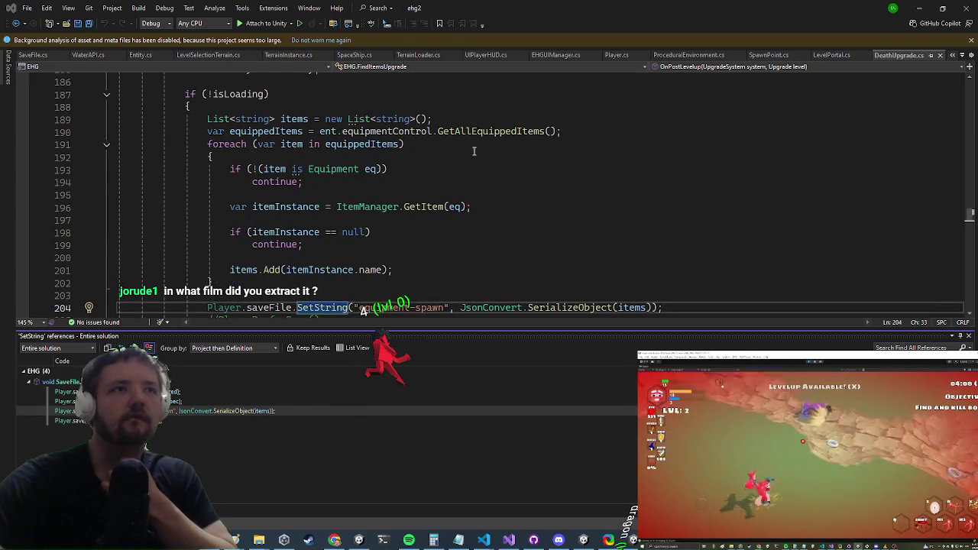
{"action": "left_click", "coordinate": [510, 135]}
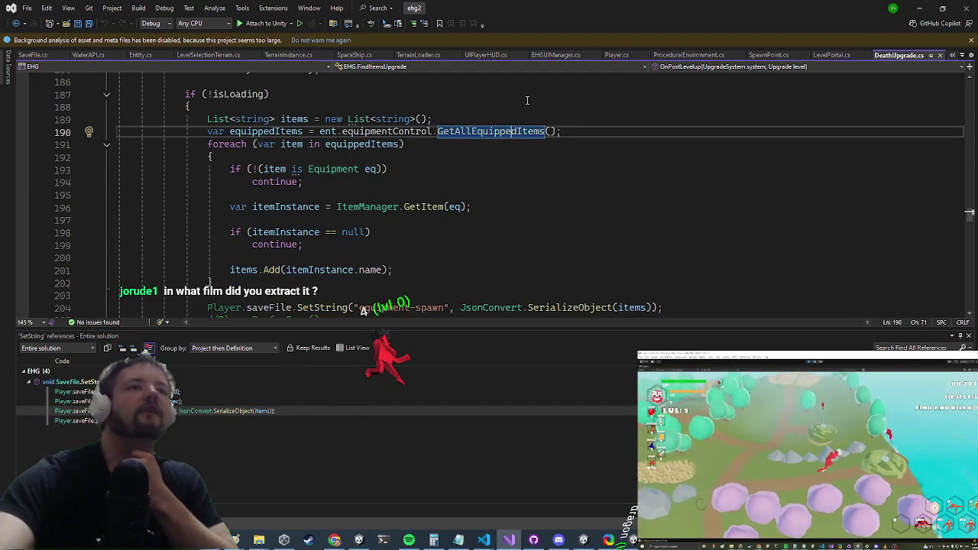
{"action": "key", "text": "F12"}
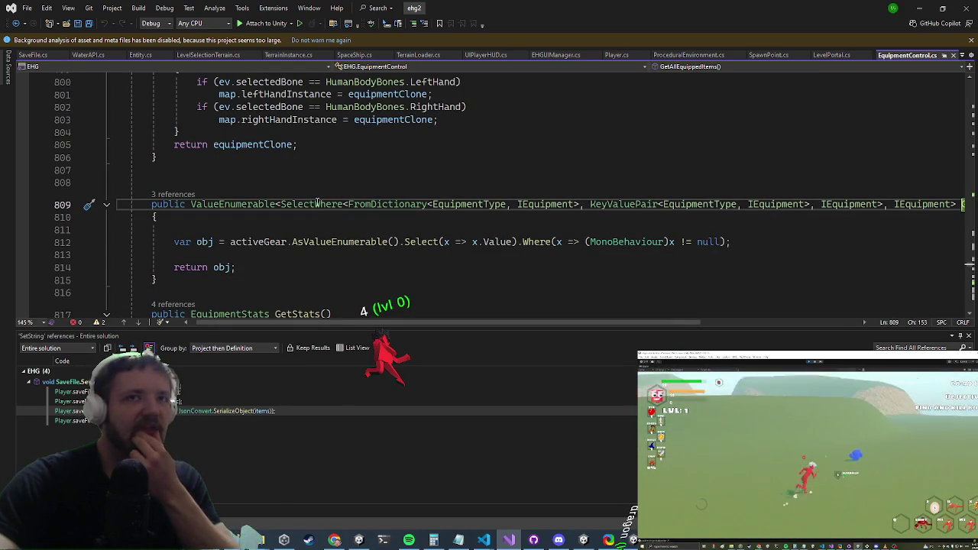
- Read GetAllEquippedItems and GetStats (lines 809–822), then resume the Unity game from its Settings menu
{"action": "mouse_move", "coordinate": [122, 205]}
{"action": "left_mouse_down"}
{"action": "mouse_move", "coordinate": [955, 206]}
{"action": "mouse_move", "coordinate": [857, 205]}
{"action": "mouse_move", "coordinate": [919, 205]}
{"action": "left_mouse_up"}
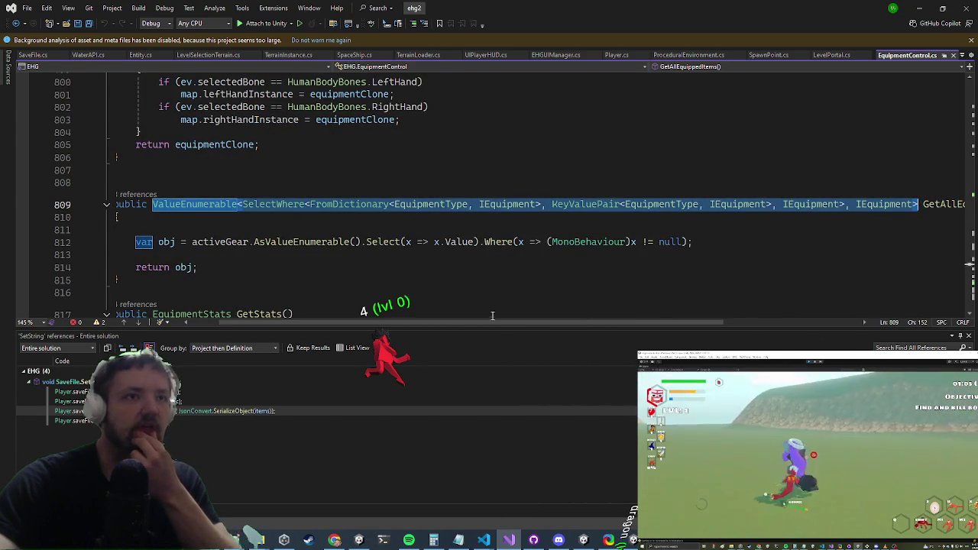
{"action": "left_click_drag", "start_coordinate": [481, 325], "coordinate": [451, 326]}
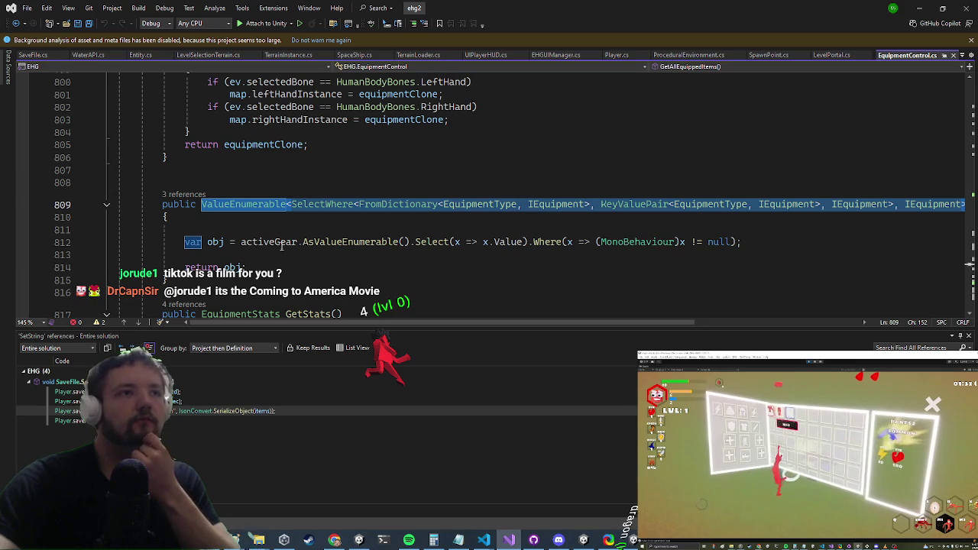
{"action": "left_click", "coordinate": [282, 242]}
{"action": "scroll", "coordinate": [229, 191], "scroll_direction": "up", "scroll_amount": 7}
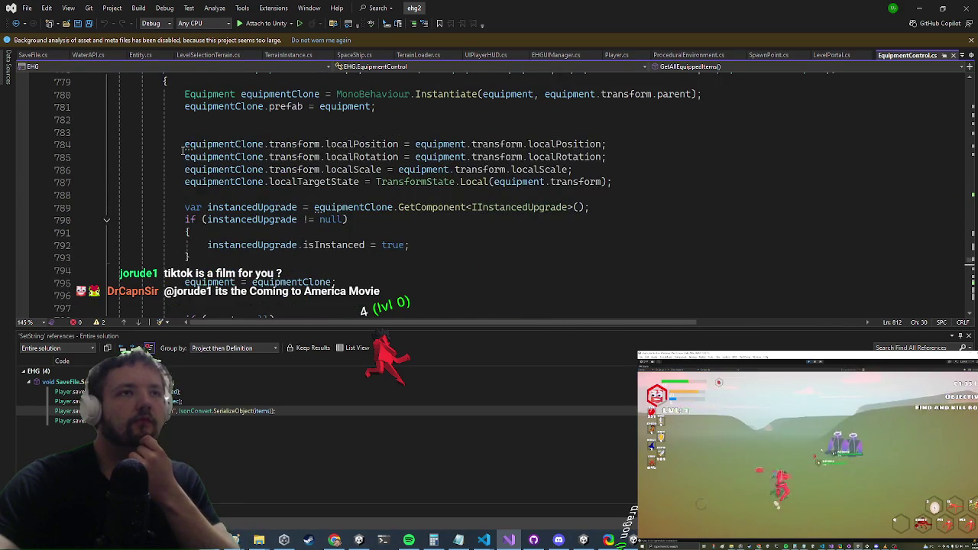
{"action": "scroll", "coordinate": [182, 151], "scroll_direction": "down", "scroll_amount": 6}
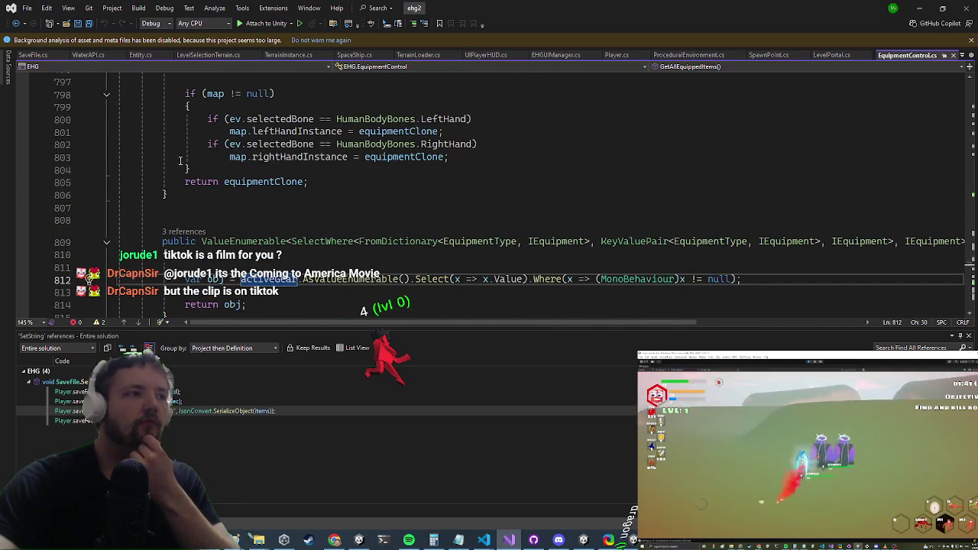
{"action": "scroll", "coordinate": [176, 168], "scroll_direction": "down", "scroll_amount": 3}
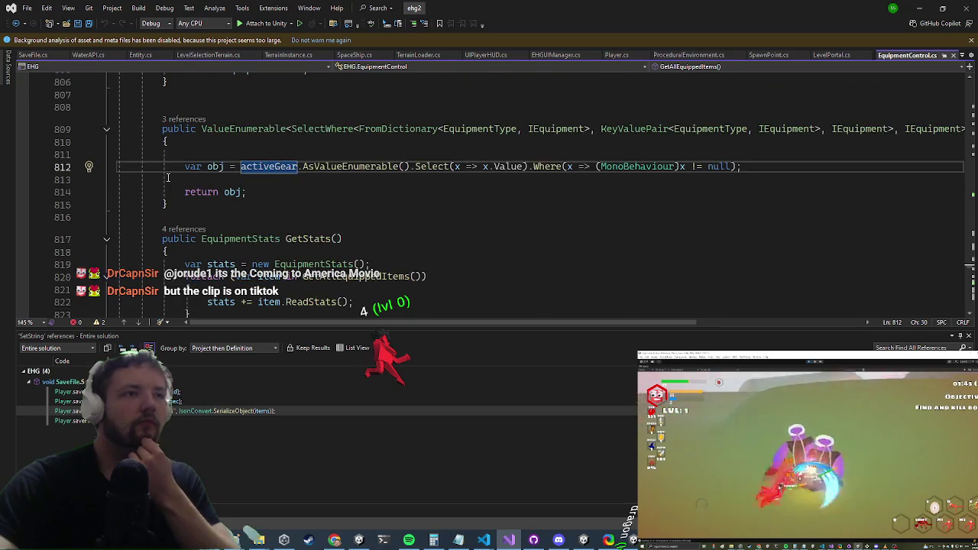
{"action": "scroll", "coordinate": [168, 178], "scroll_direction": "down", "scroll_amount": 2}
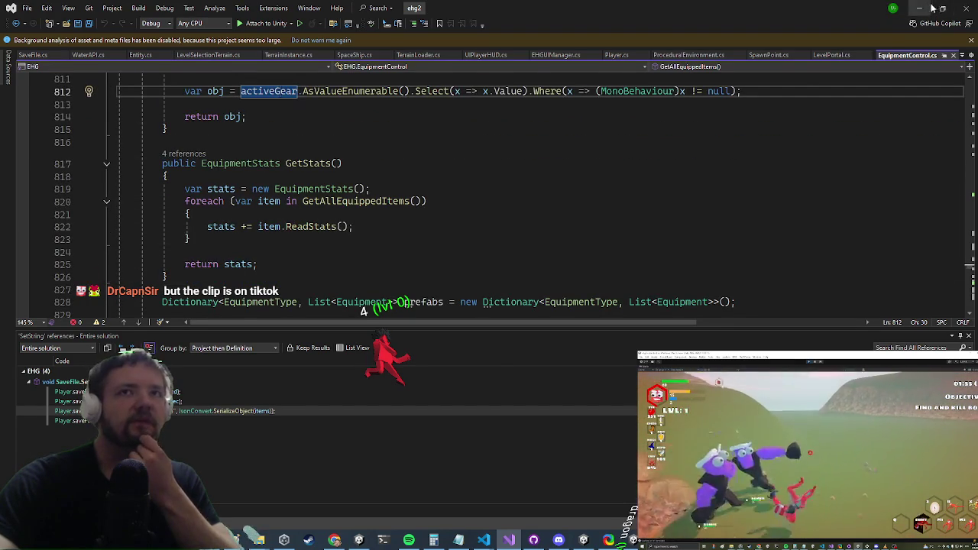
{"action": "key", "text": "alt+Tab"}
{"action": "key", "text": "Escape"}
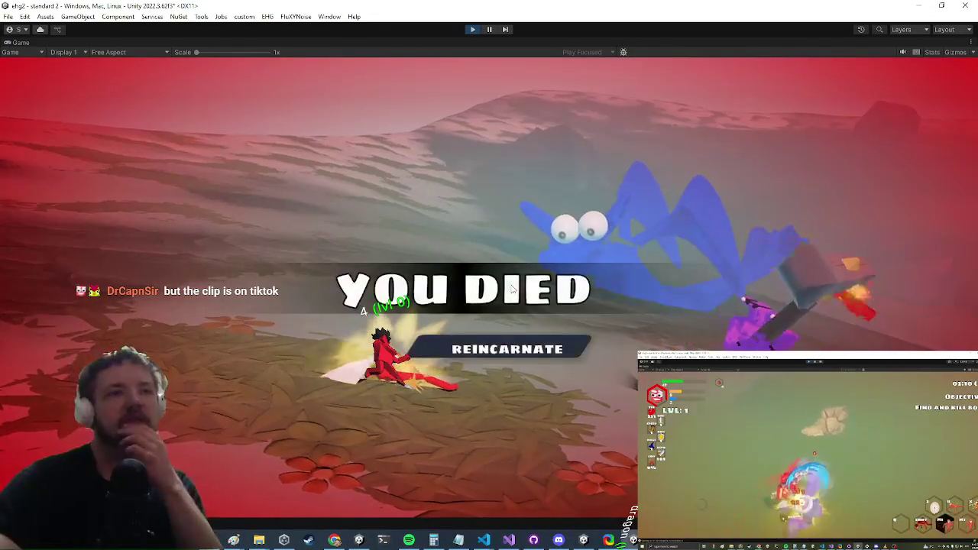
- Reincarnate the dead character with the Find Items (Level 2) upgrade, then return to Visual Studio
{"action": "left_click", "coordinate": [463, 353]}
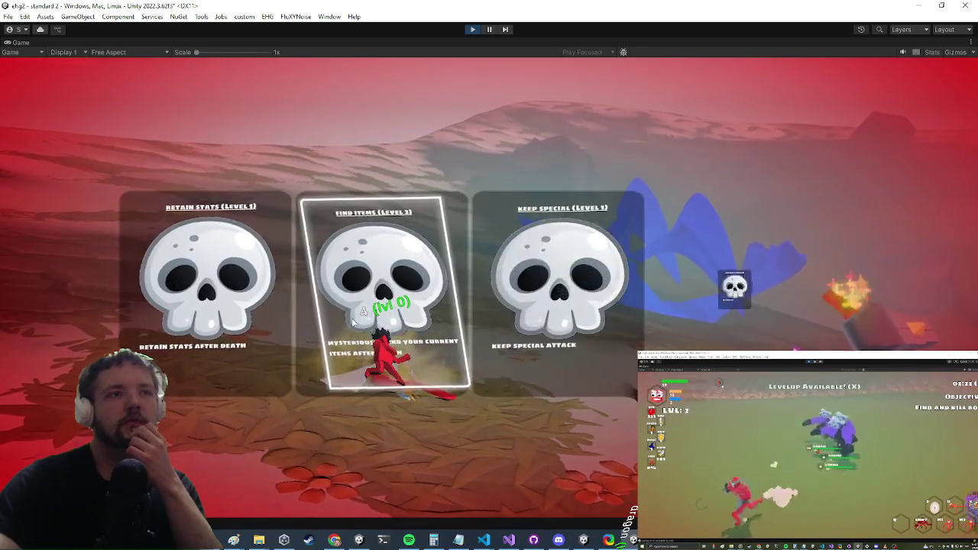
{"action": "left_click", "coordinate": [353, 321]}
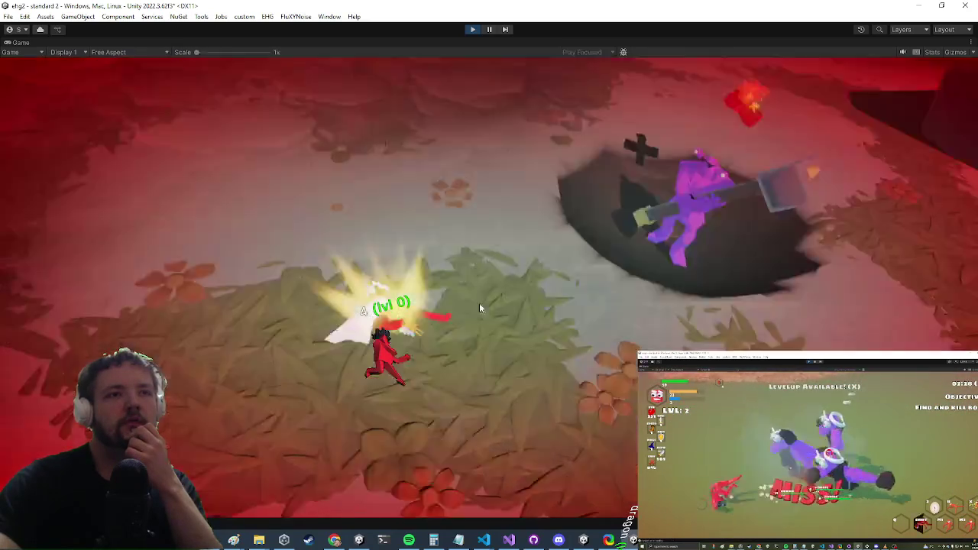
{"action": "key", "text": "alt+Tab"}
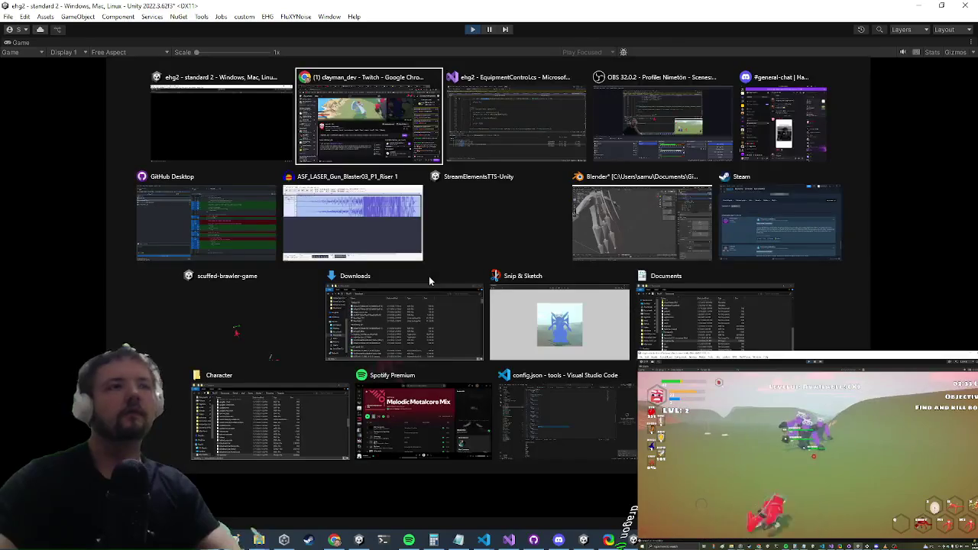
{"action": "key", "text": "alt+Tab"}
{"action": "key", "text": "alt+Tab"}
- Open GameCLI.cs, find the 'save' call, and jump to the LevelPortal.Save definition
{"action": "type", "text": "game"}
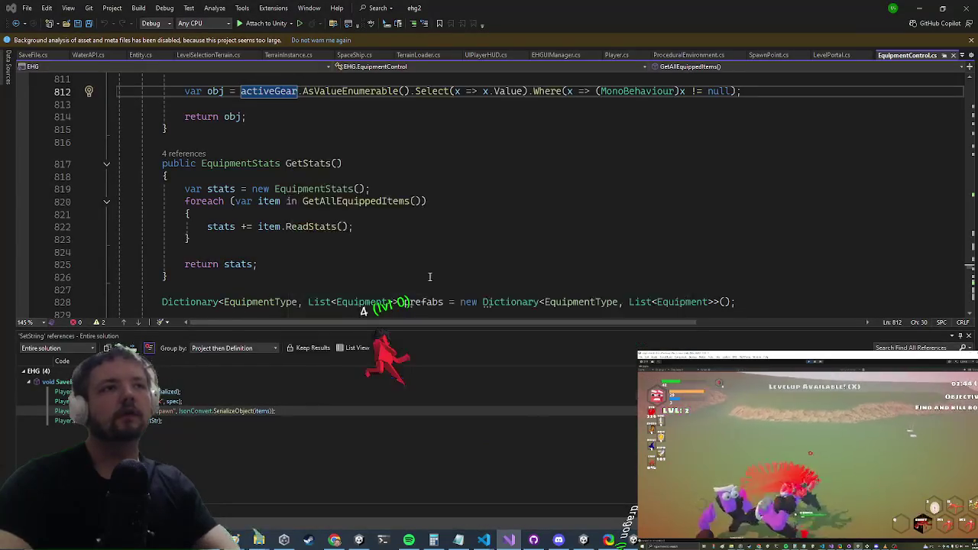
{"action": "type", "text": "cli"}
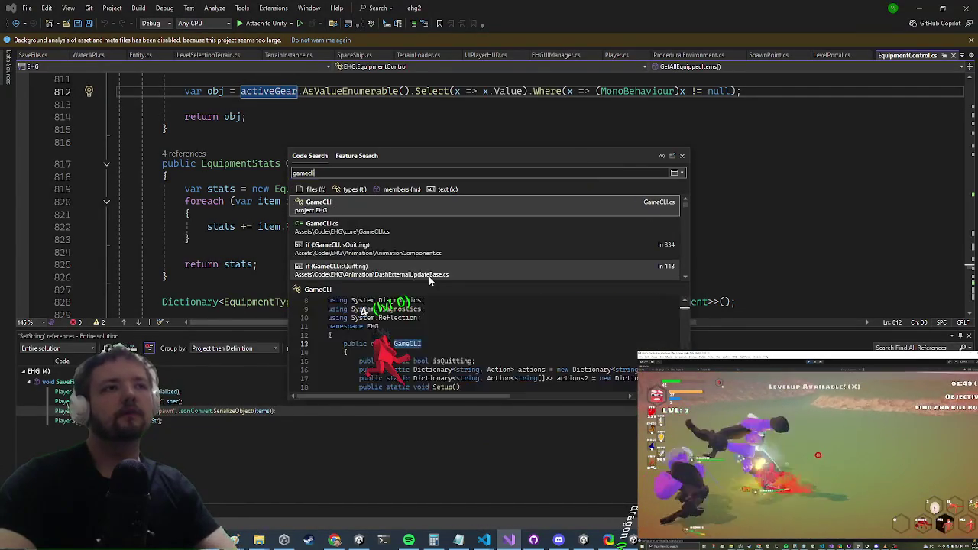
{"action": "key", "text": "Return"}
{"action": "key", "text": "ctrl+f"}
{"action": "type", "text": "save"}
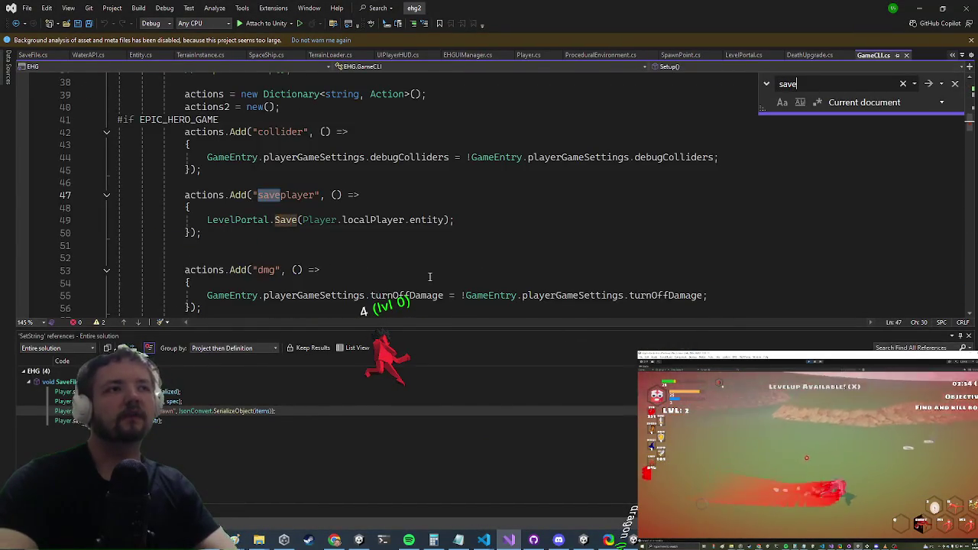
{"action": "key", "text": "Escape"}
{"action": "key", "text": "Down"}
{"action": "key", "text": "Down"}
{"action": "key", "text": "F12"}
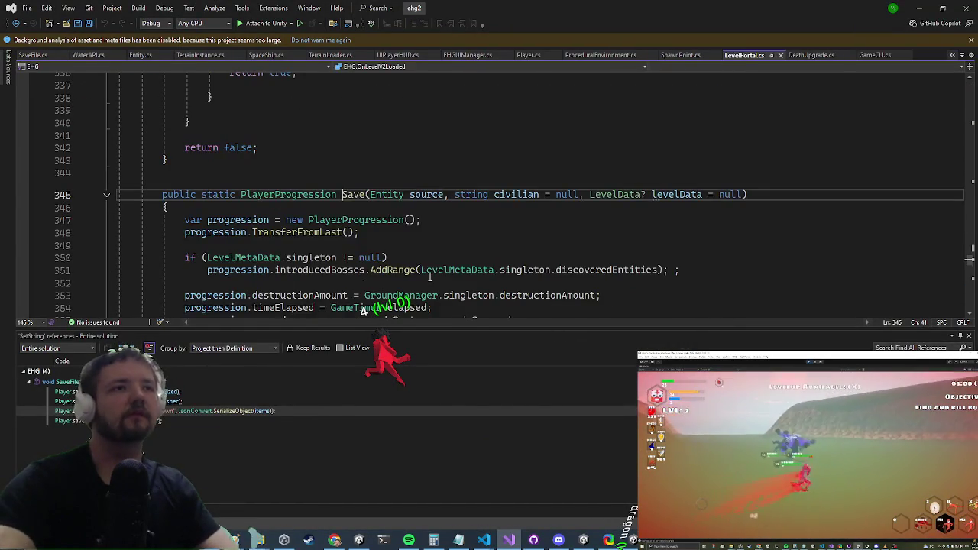
- Scroll through LevelPortal.Save and place the caret on the equipmentControl.Serialize() call
{"action": "scroll", "coordinate": [314, 176], "scroll_direction": "down", "scroll_amount": 2}
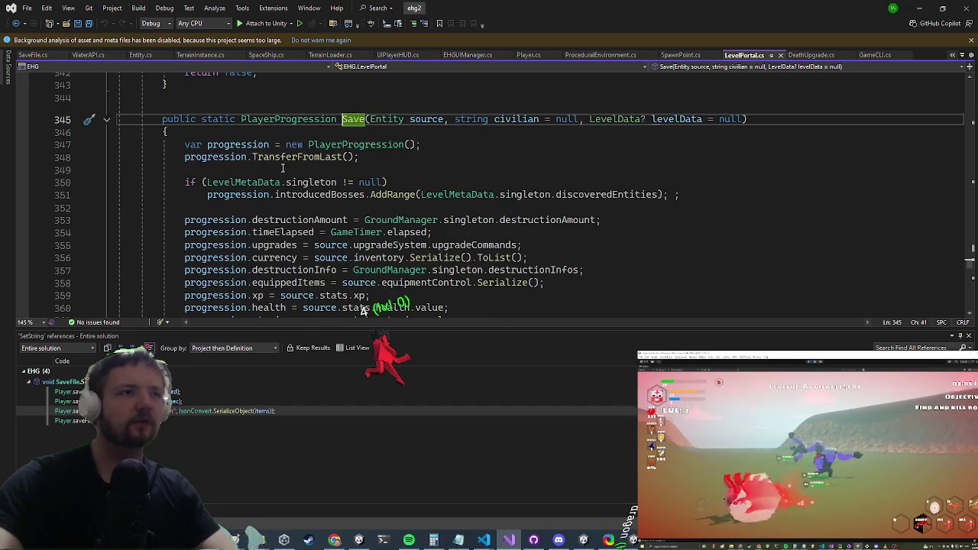
{"action": "scroll", "coordinate": [283, 167], "scroll_direction": "down", "scroll_amount": 3}
{"action": "scroll", "coordinate": [277, 151], "scroll_direction": "up", "scroll_amount": 1}
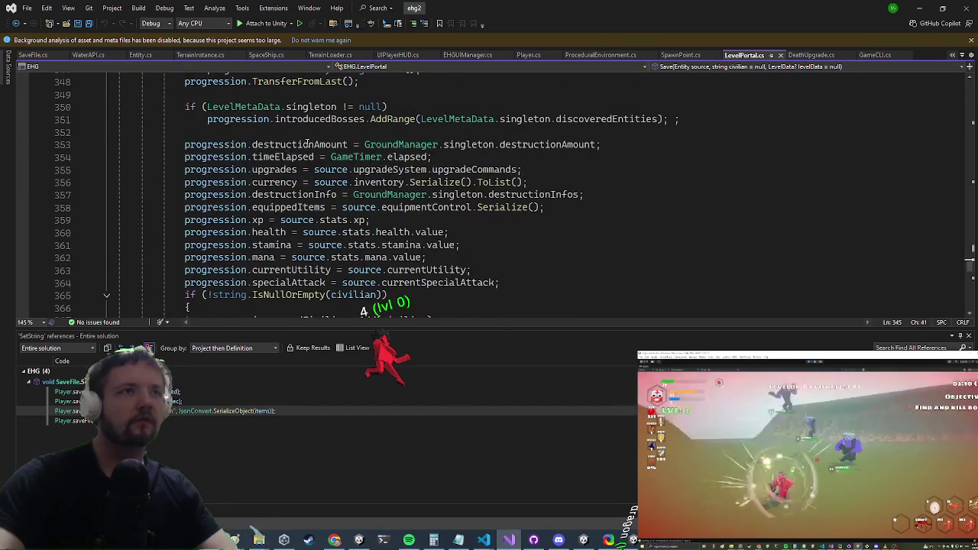
{"action": "scroll", "coordinate": [311, 123], "scroll_direction": "up", "scroll_amount": 1}
{"action": "left_click", "coordinate": [325, 118]}
{"action": "scroll", "coordinate": [329, 176], "scroll_direction": "down", "scroll_amount": 5}
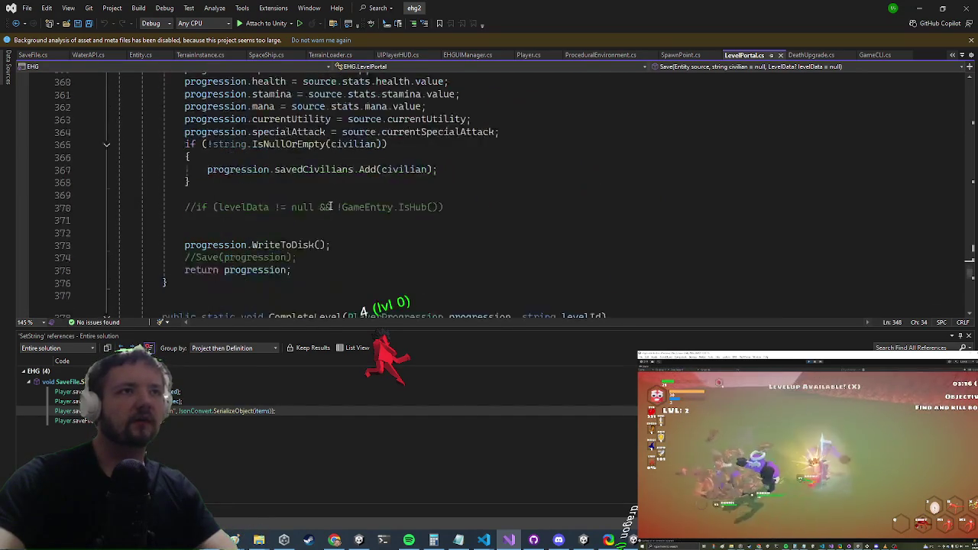
{"action": "scroll", "coordinate": [332, 206], "scroll_direction": "up", "scroll_amount": 3}
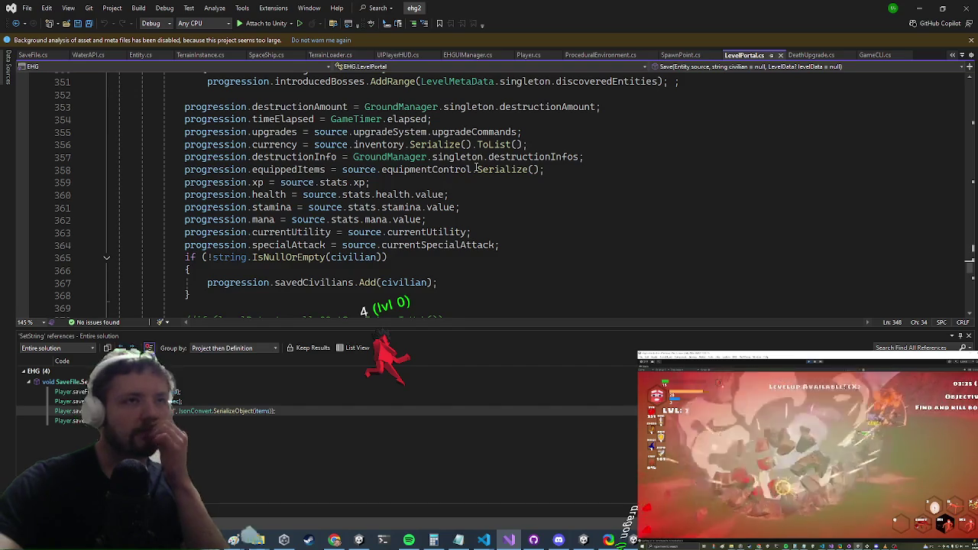
{"action": "left_click", "coordinate": [484, 169]}
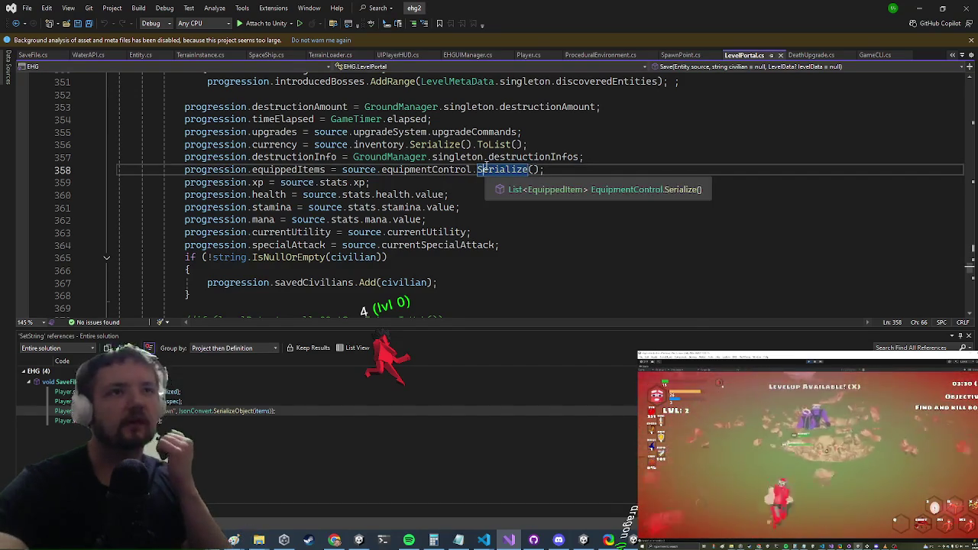
- Jump to EquipmentControl.Serialize and inspect how its loop builds equippedItems from activeGear
{"action": "key", "text": "F12"}
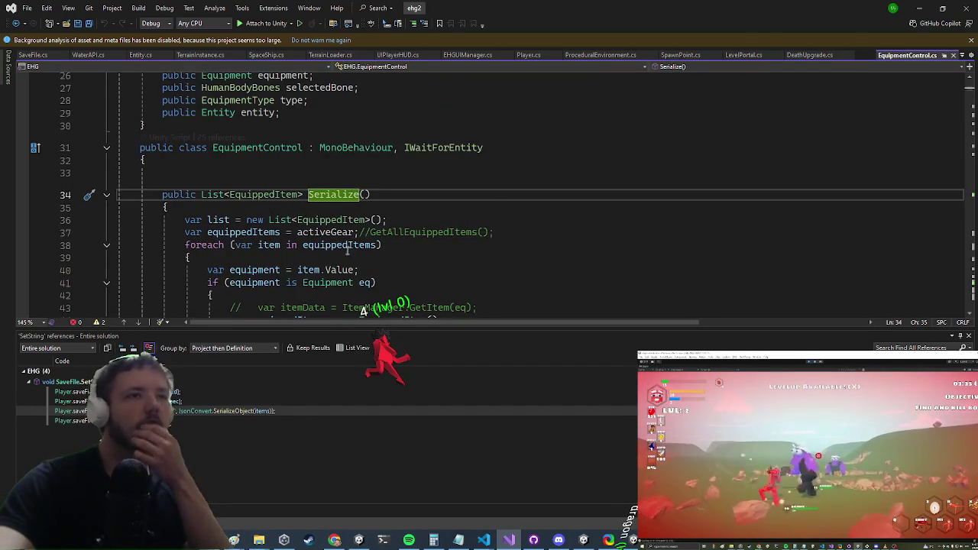
{"action": "left_click", "coordinate": [340, 245]}
{"action": "scroll", "coordinate": [391, 191], "scroll_direction": "down", "scroll_amount": 4}
{"action": "scroll", "coordinate": [390, 191], "scroll_direction": "up", "scroll_amount": 1}
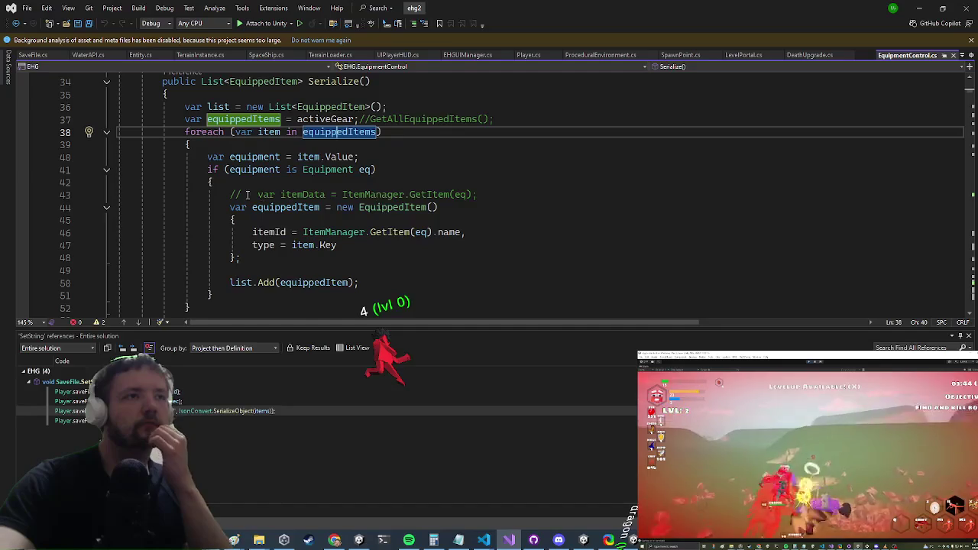
{"action": "left_click", "coordinate": [222, 301]}
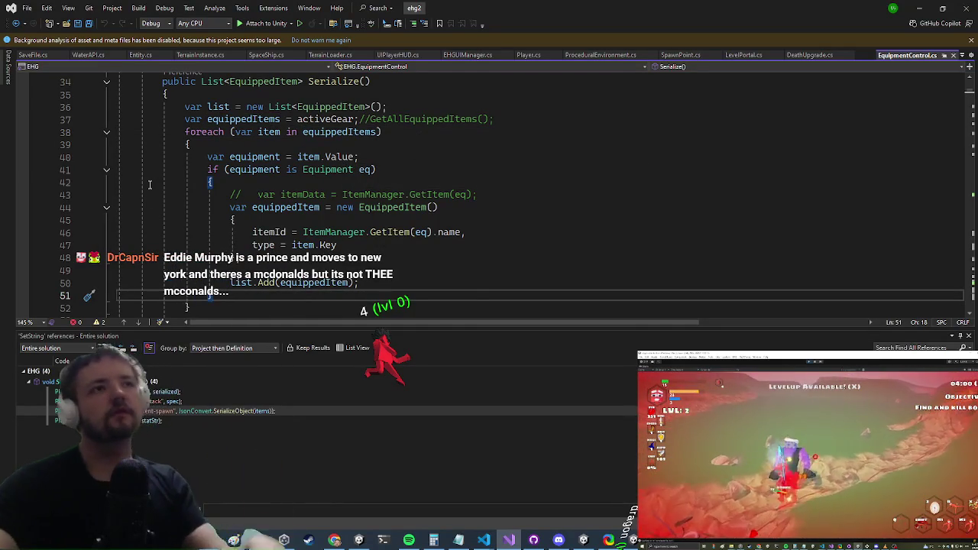
- Add else { Debug.LogError("not equipment:"+equipment.GetType()); } after the if block, save, and minimize Visual Studio
{"action": "key", "text": "Return"}
{"action": "type", "text": "else {"}
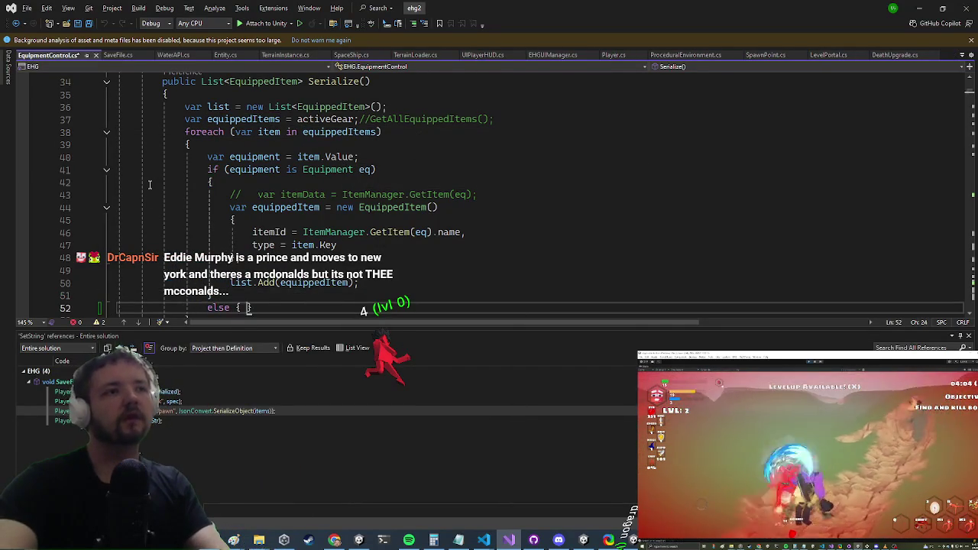
{"action": "key", "text": "Return"}
{"action": "type", "text": "Debug.l"}
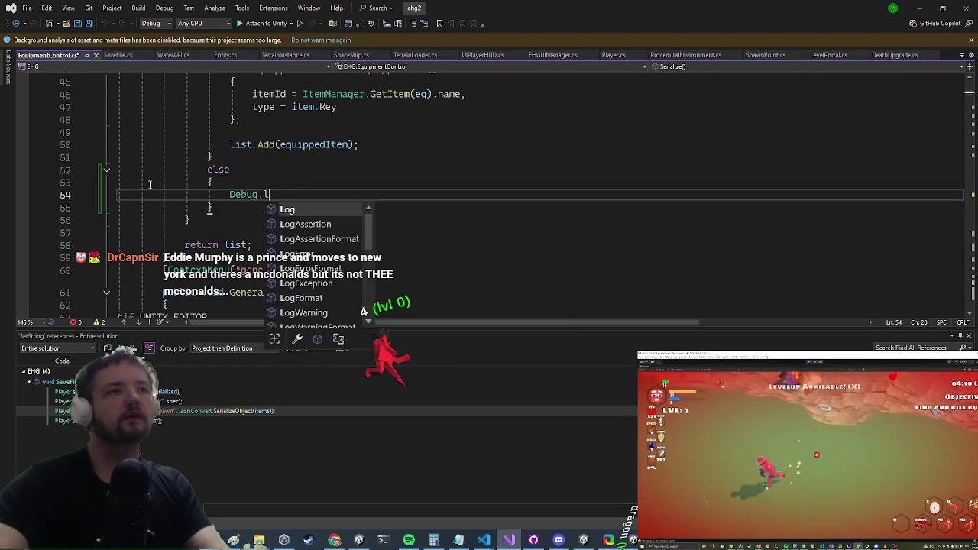
{"action": "type", "text": "ogerr("}
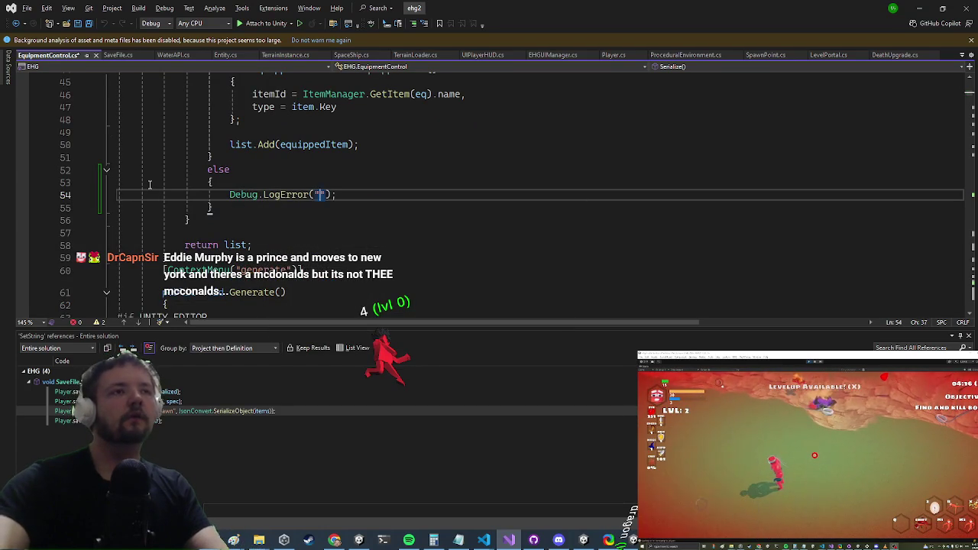
{"action": "type", "text": " equipment: "}
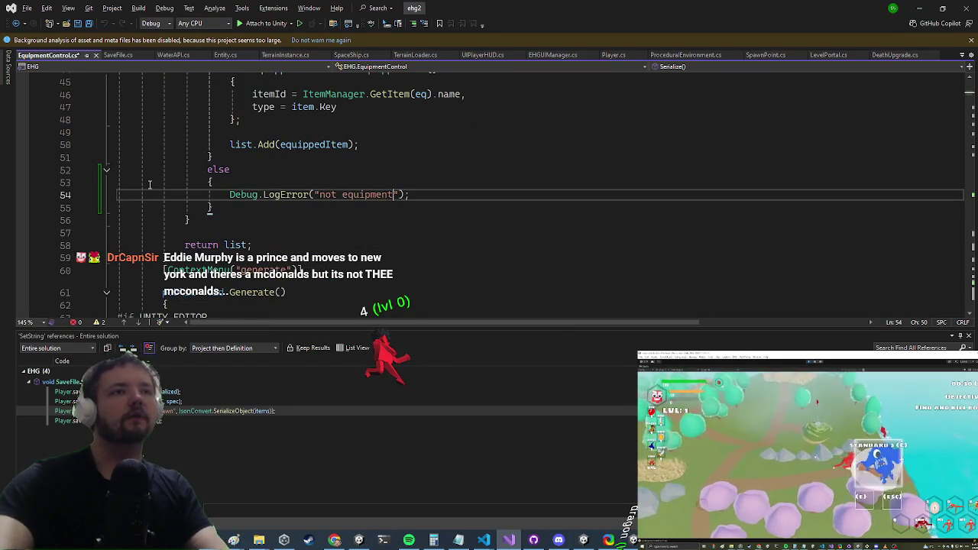
{"action": "type", "text": "+"}
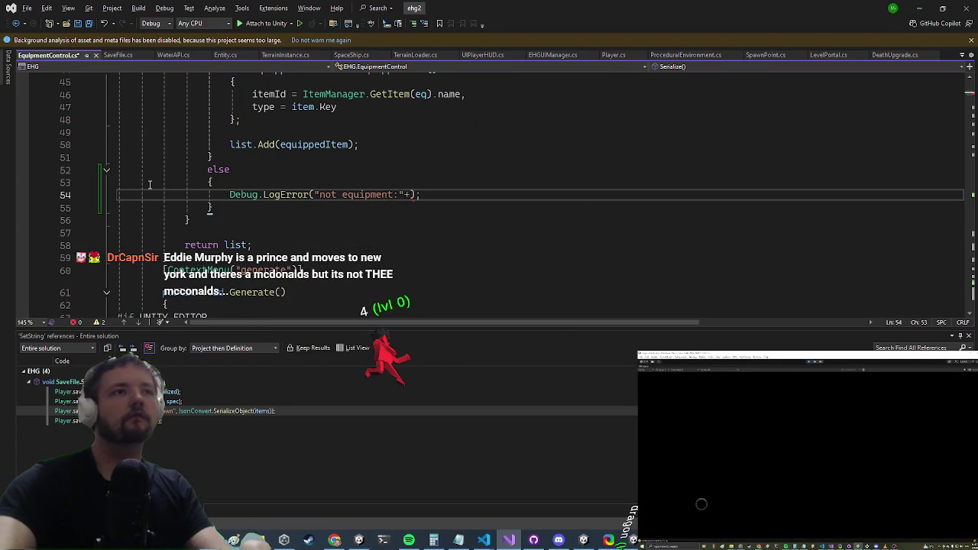
{"action": "scroll", "coordinate": [412, 148], "scroll_direction": "up", "scroll_amount": 5}
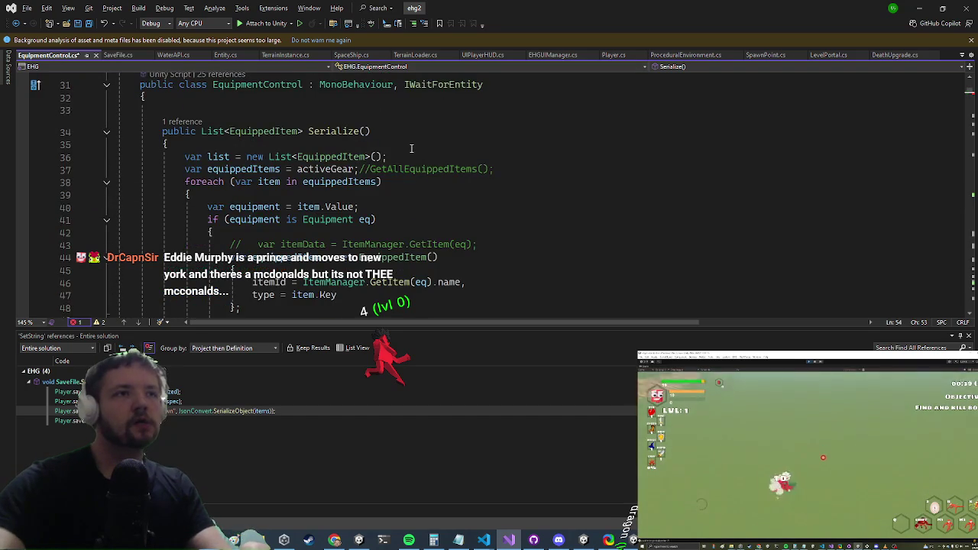
{"action": "scroll", "coordinate": [412, 149], "scroll_direction": "down", "scroll_amount": 4}
{"action": "type", "text": "eq"}
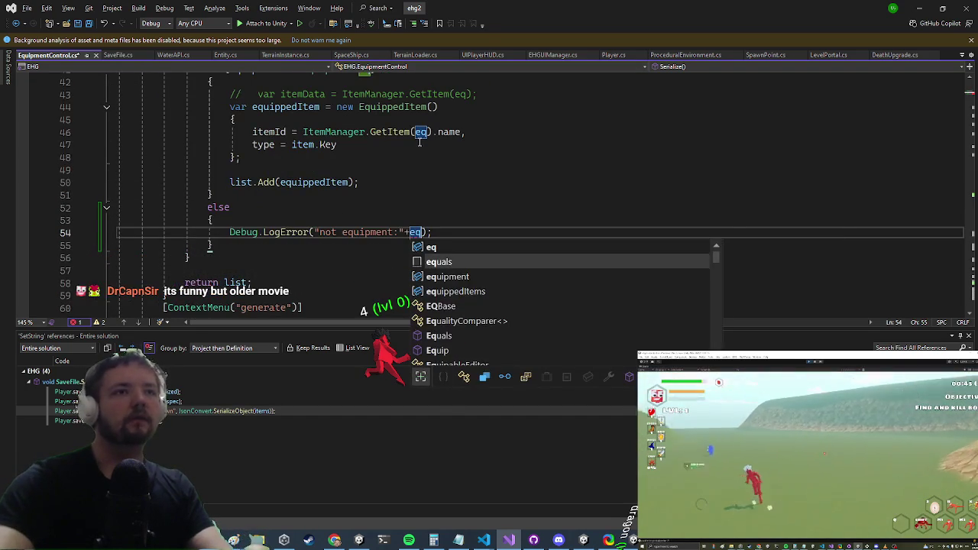
{"action": "type", "text": "uipment.GetType()"}
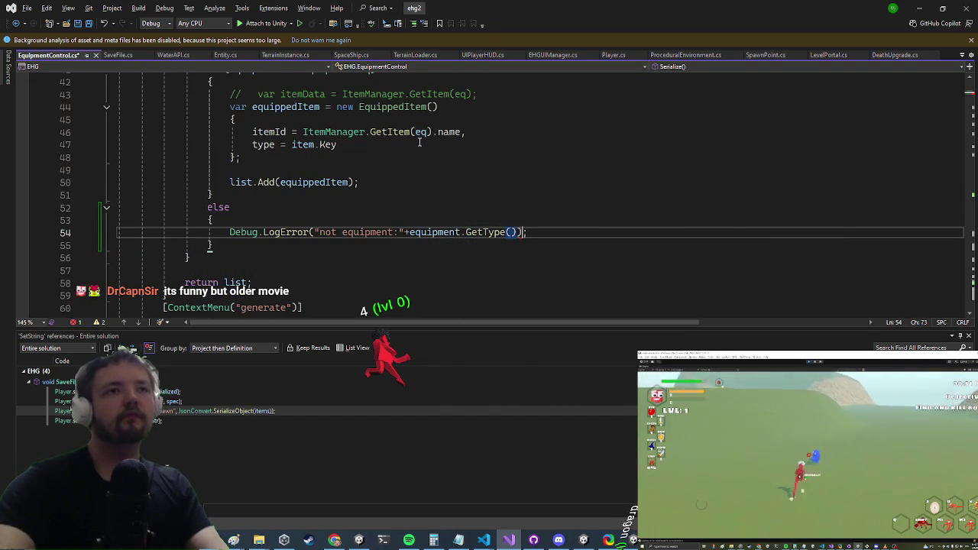
{"action": "key", "text": "ctrl+s"}
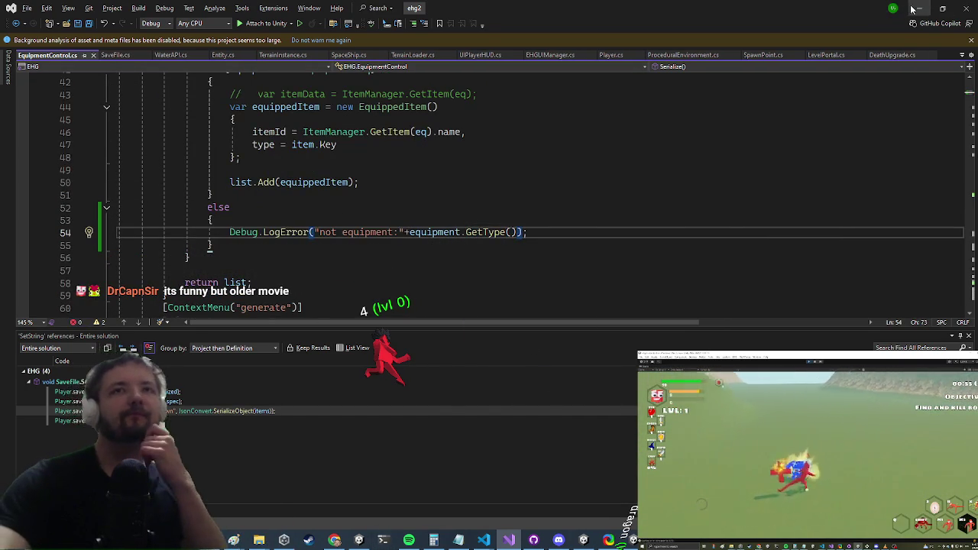
{"action": "left_click", "coordinate": [912, 9]}
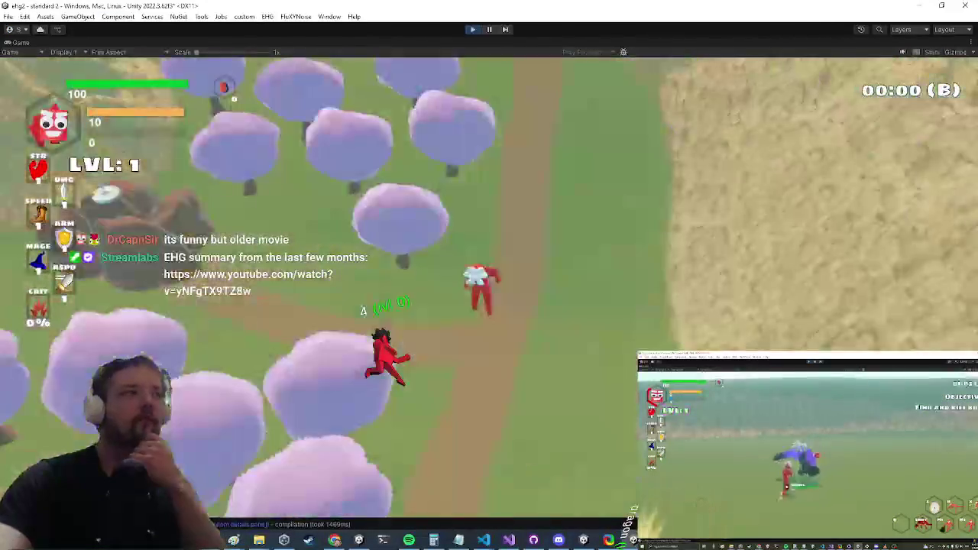
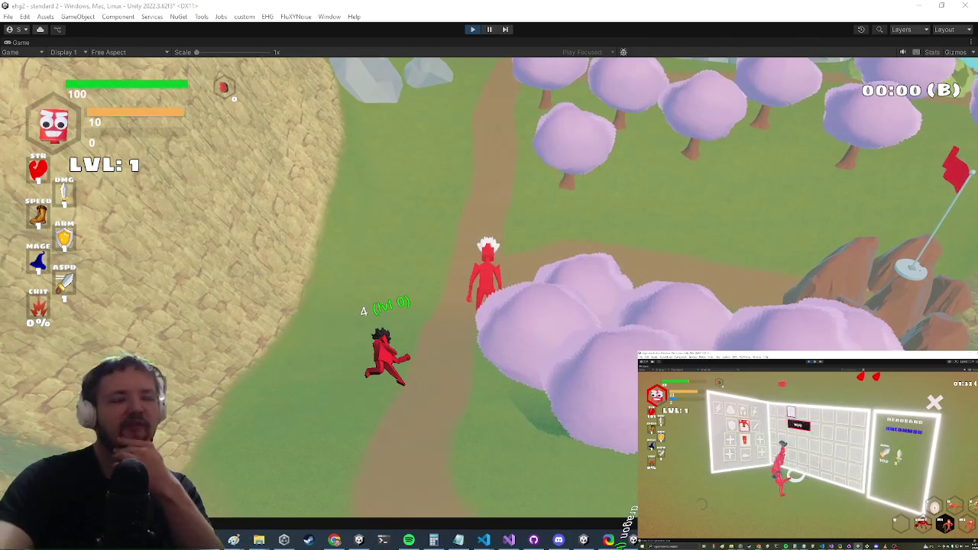
- In the running game, equip the sun item from the chest's inventory into a gear slot
{"action": "left_click", "coordinate": [509, 540]}
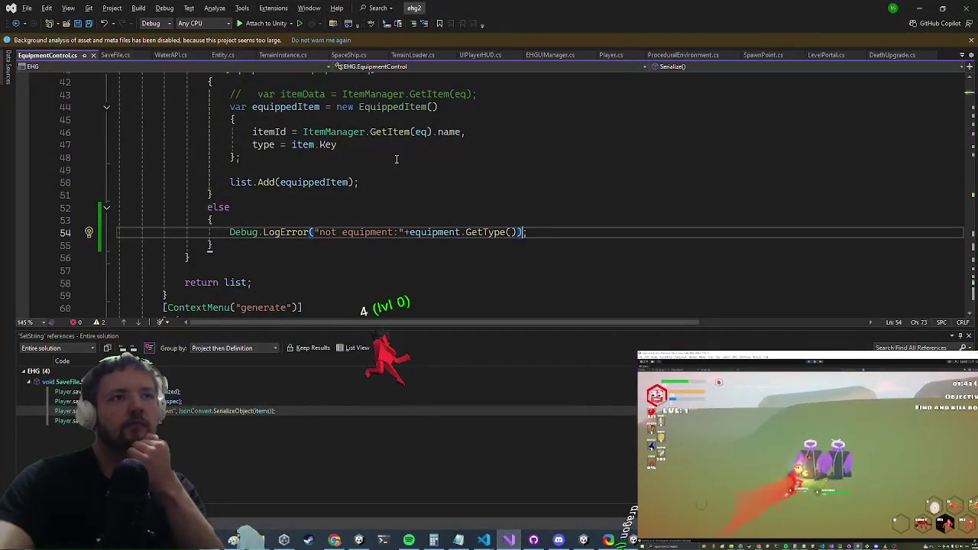
{"action": "left_click", "coordinate": [923, 7]}
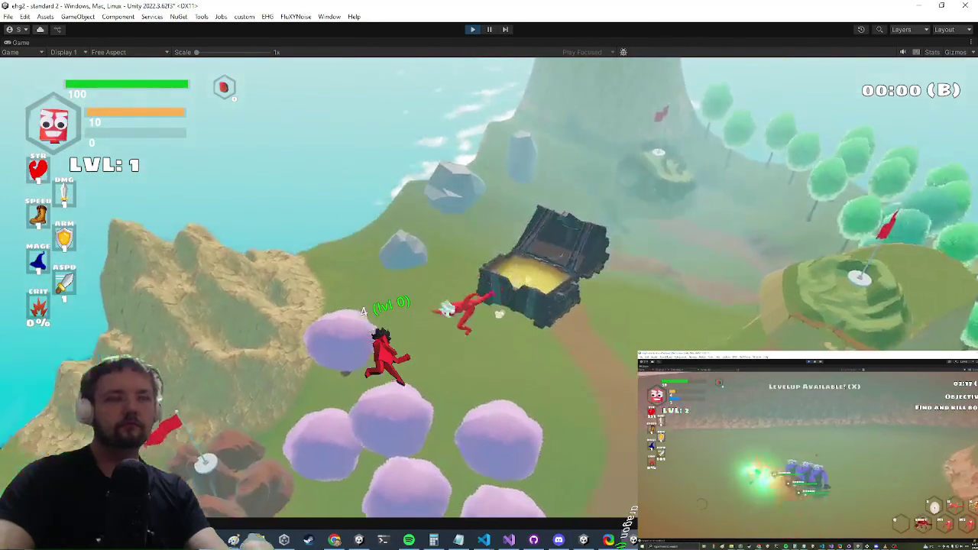
{"action": "key", "text": "Tab"}
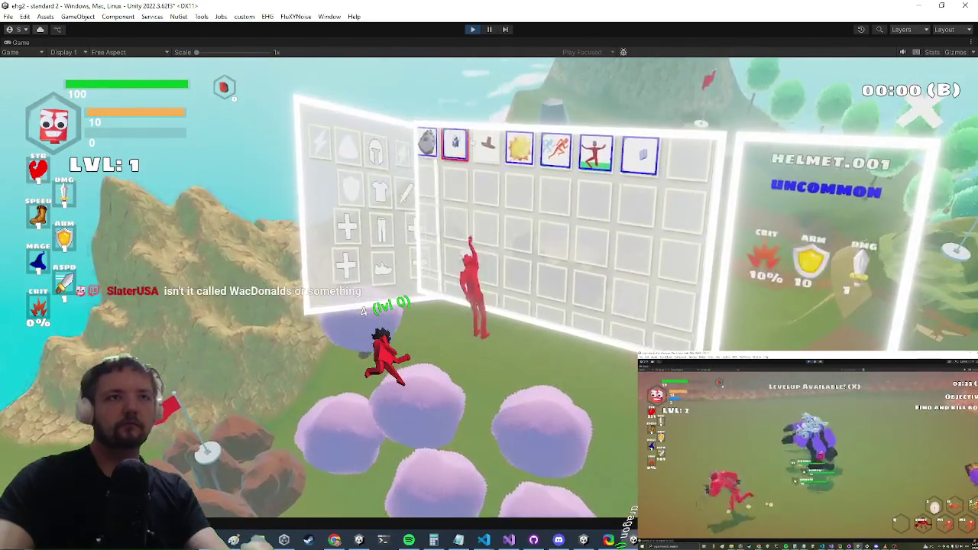
{"action": "right_click", "coordinate": [522, 145]}
{"action": "left_click", "coordinate": [546, 185]}
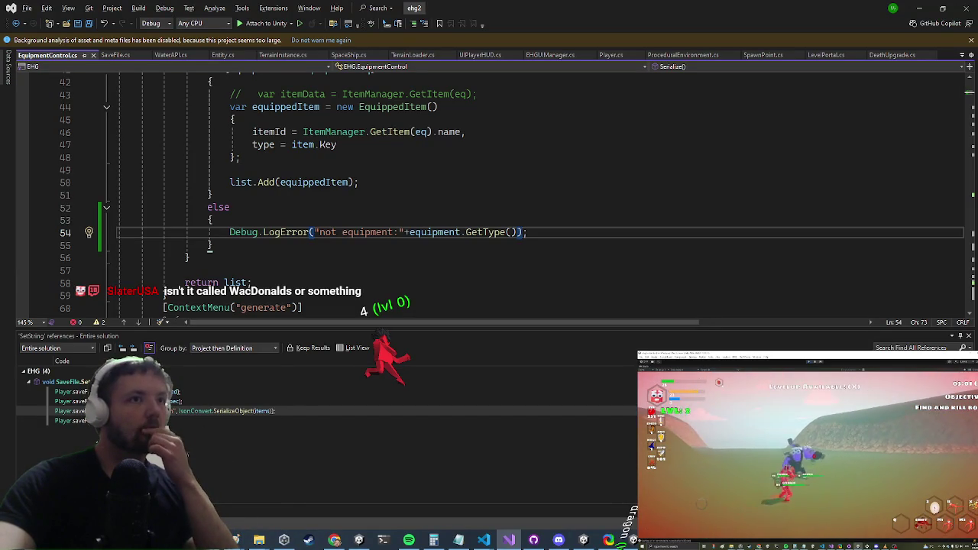
- Add MonoBehaviour.print(equipment.item.name); after the equipment assignment in Serialize()'s loop
{"action": "scroll", "coordinate": [127, 205], "scroll_direction": "up", "scroll_amount": 4}
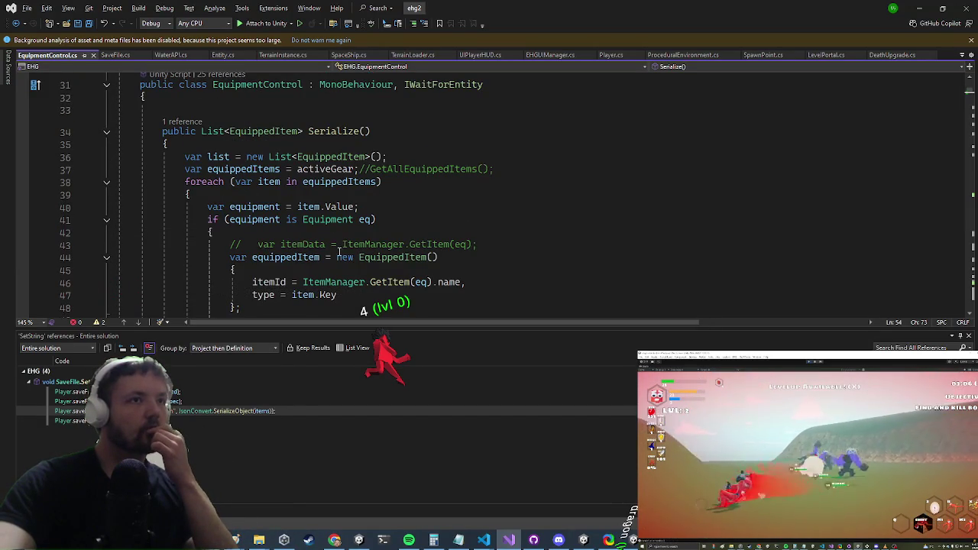
{"action": "left_click", "coordinate": [307, 182]}
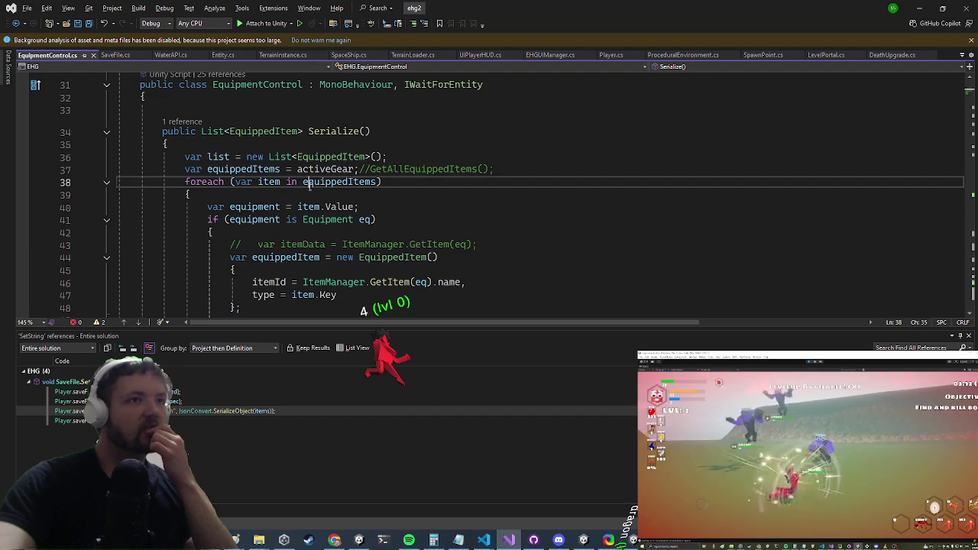
{"action": "left_click", "coordinate": [367, 206]}
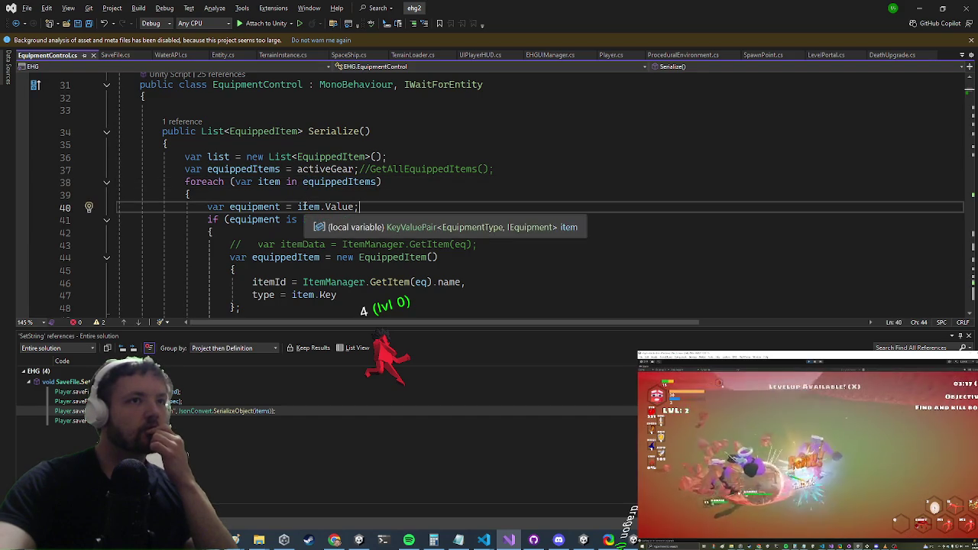
{"action": "key", "text": "Return"}
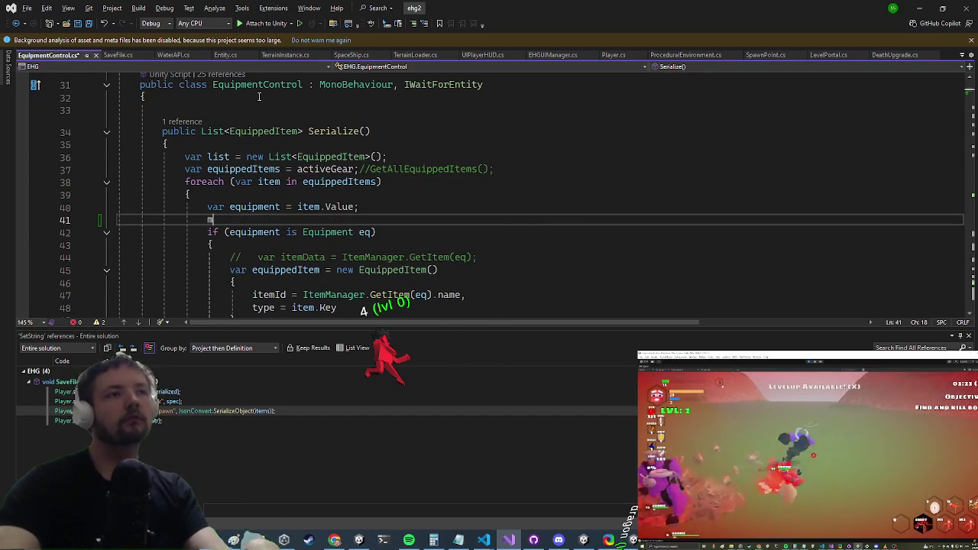
{"action": "type", "text": "ono."}
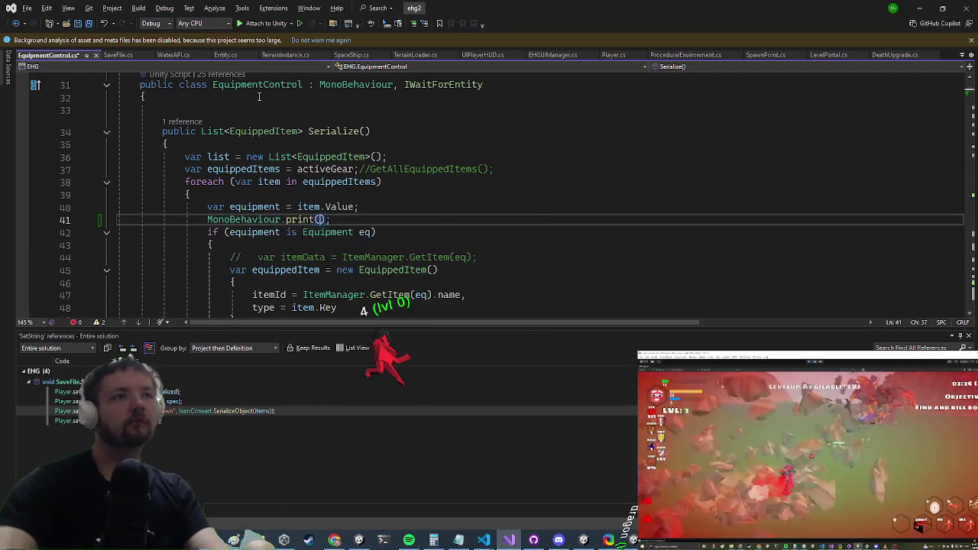
{"action": "type", "text": "equipment"}
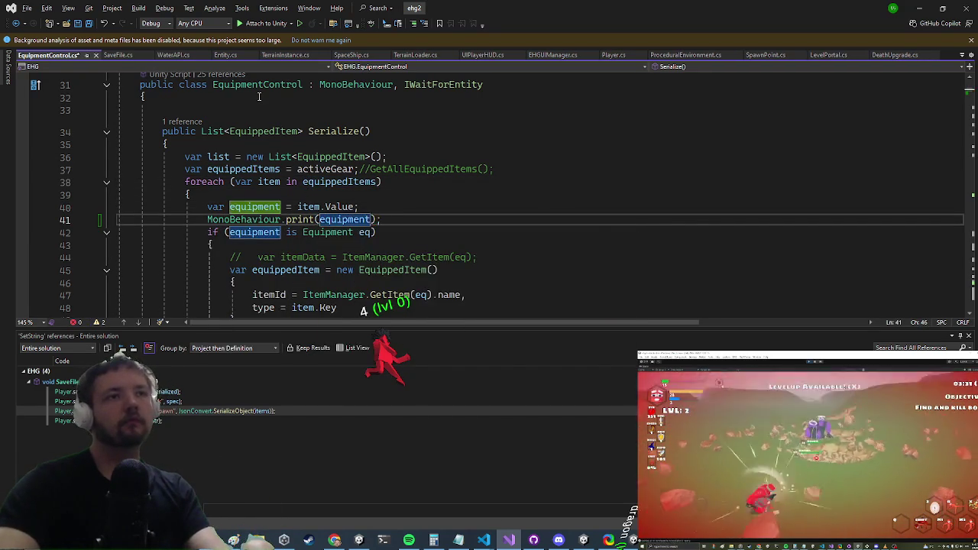
{"action": "type", "text": ".na"}
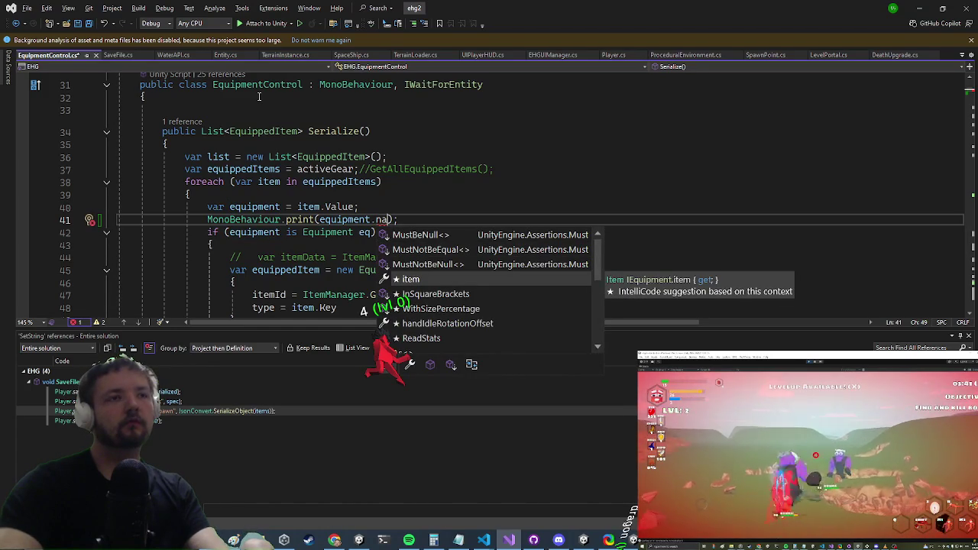
{"action": "type", "text": ".na"}
{"action": "key", "text": "Tab"}
{"action": "type", "text": ")"}
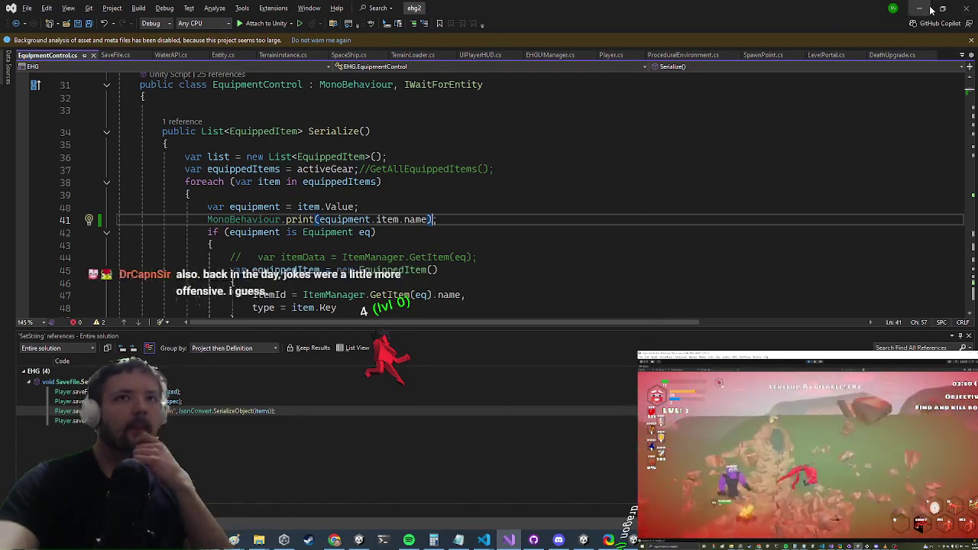
{"action": "key", "text": "alt+Tab"}
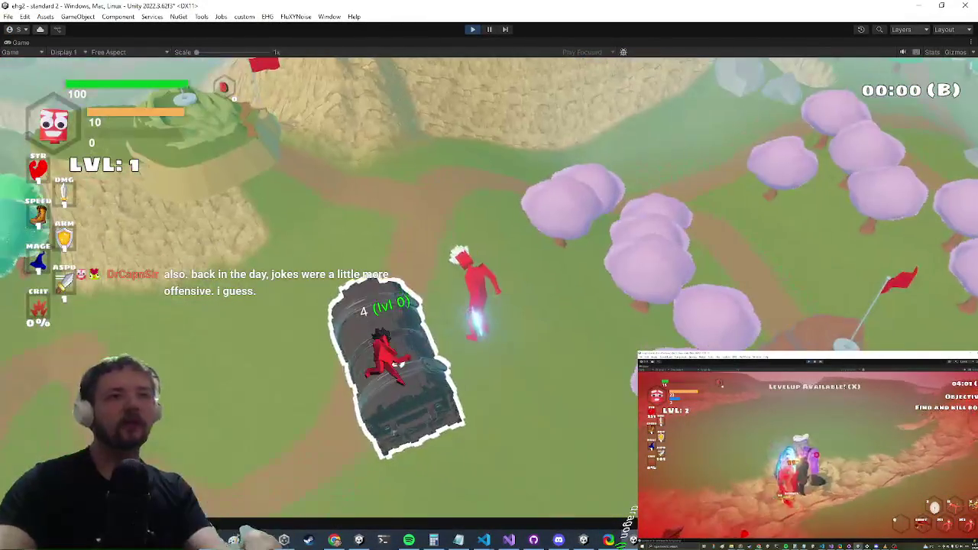
- Run saveplayer in the in-game debug console, close it, and return to Visual Studio
{"action": "key", "text": "grave"}
{"action": "type", "text": "s"}
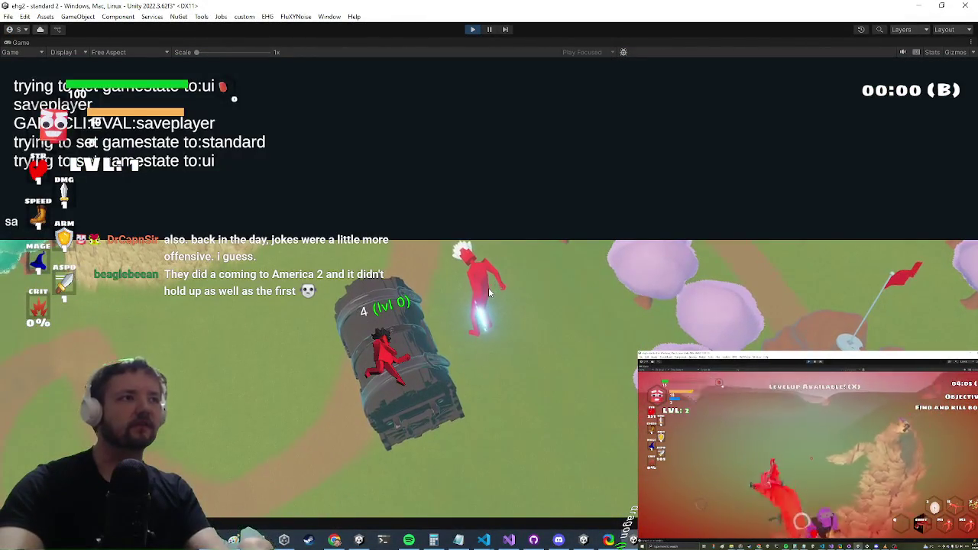
{"action": "key", "text": "BackSpace"}
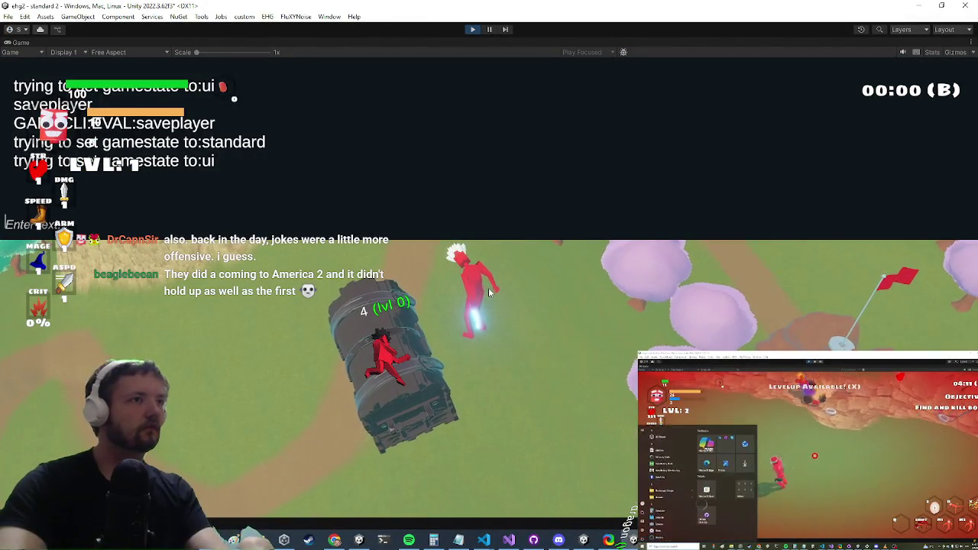
{"action": "type", "text": "saveplayer"}
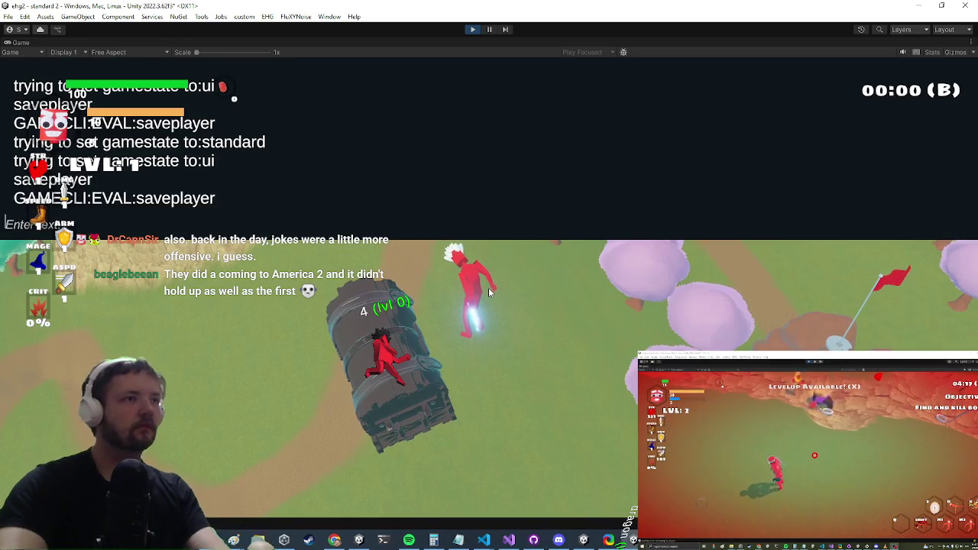
{"action": "key", "text": "Return"}
{"action": "key", "text": "grave"}
{"action": "key", "text": "super"}
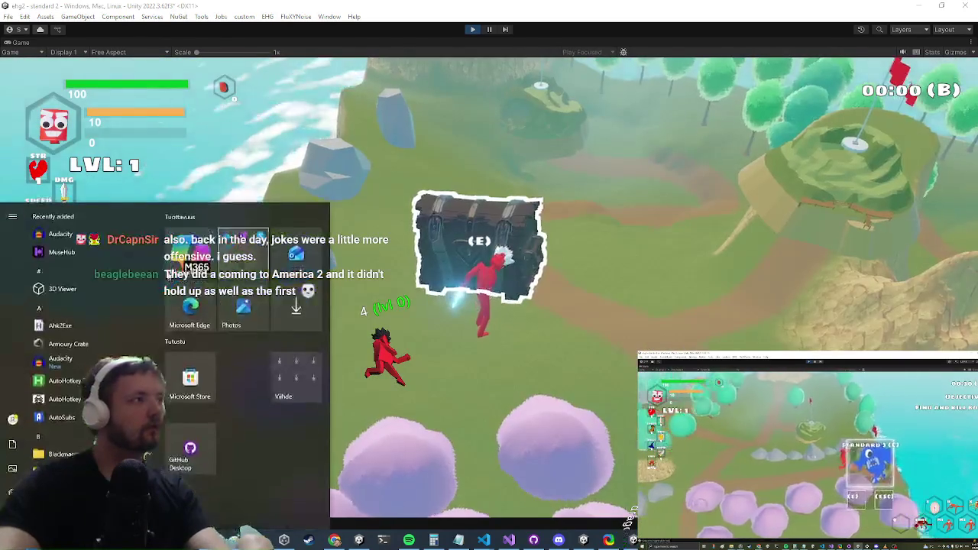
{"action": "key", "text": "Escape"}
{"action": "key", "text": "alt+Tab"}
{"action": "left_click", "coordinate": [396, 153]}
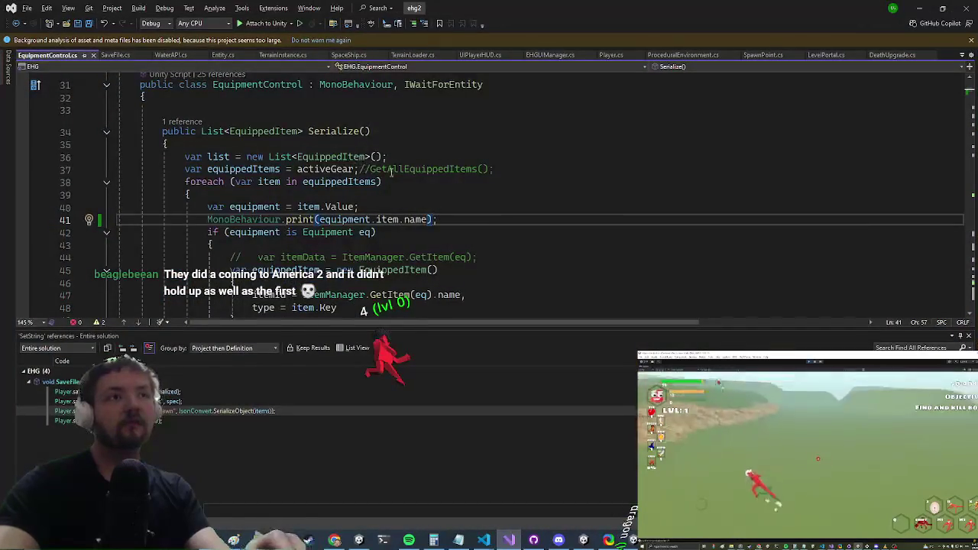
- Add MonoBehaviour.print(equippedItems.Count); after the activeGear line and save EquipmentControl.cs
{"action": "left_click", "coordinate": [519, 165]}
{"action": "key", "text": "Return"}
{"action": "type", "text": "MonoBehaviour.print"}
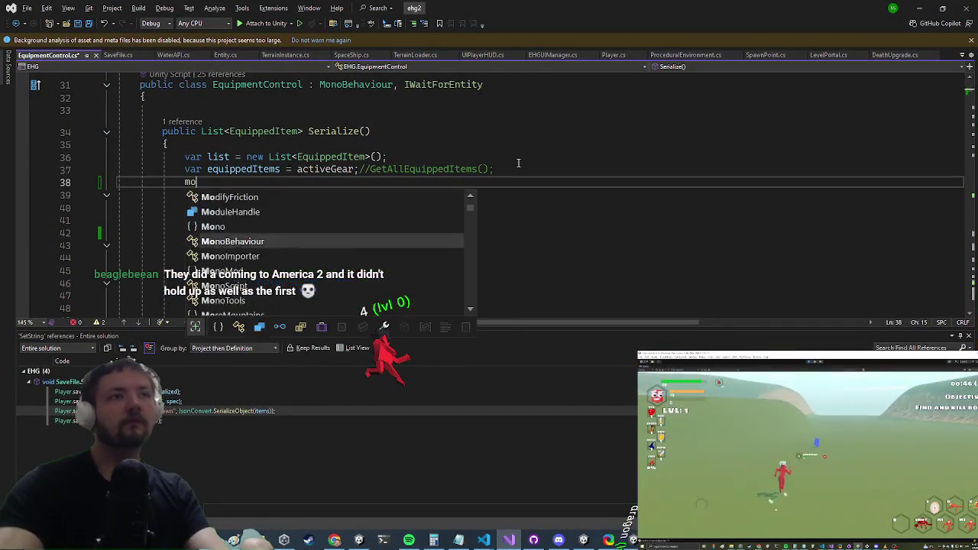
{"action": "type", "text": "(equip);"}
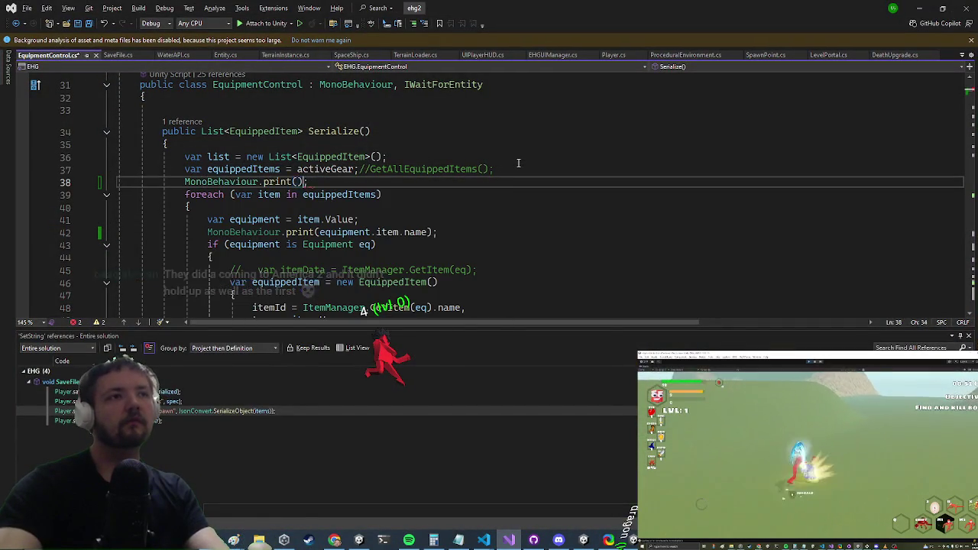
{"action": "key", "text": "Left"}
{"action": "key", "text": "Left"}
{"action": "type", "text": "equip"}
{"action": "type", "text": "."}
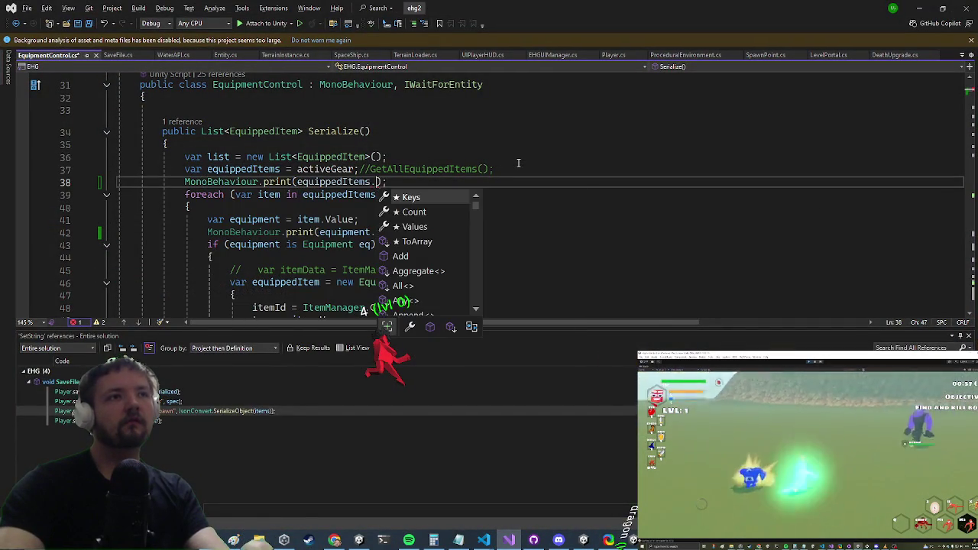
{"action": "key", "text": "Down"}
{"action": "key", "text": "Down"}
{"action": "key", "text": "Up"}
{"action": "key", "text": "Tab"}
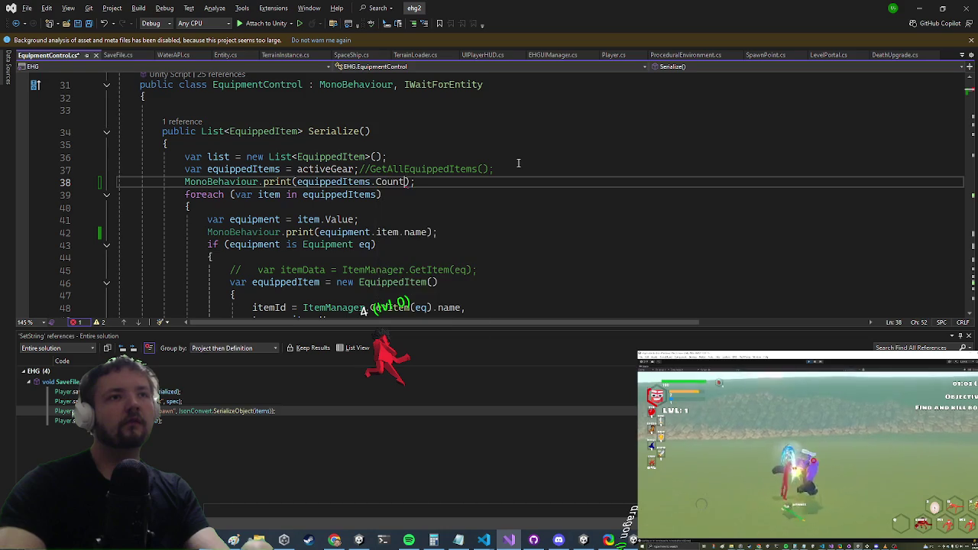
{"action": "key", "text": "ctrl+s"}
{"action": "key", "text": "alt+Tab"}
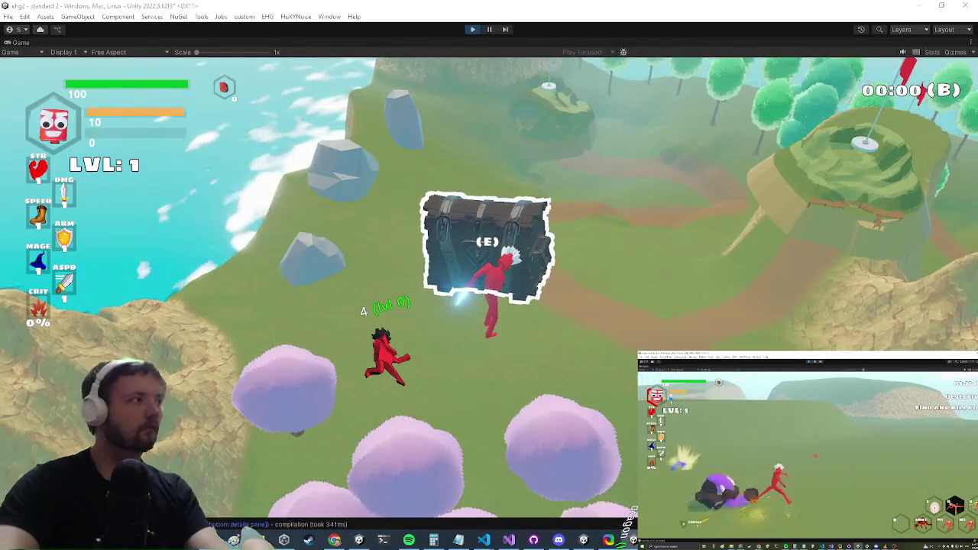
- Read the log in the in-game debug console, close it, and return to Visual Studio
{"action": "key", "text": "grave"}
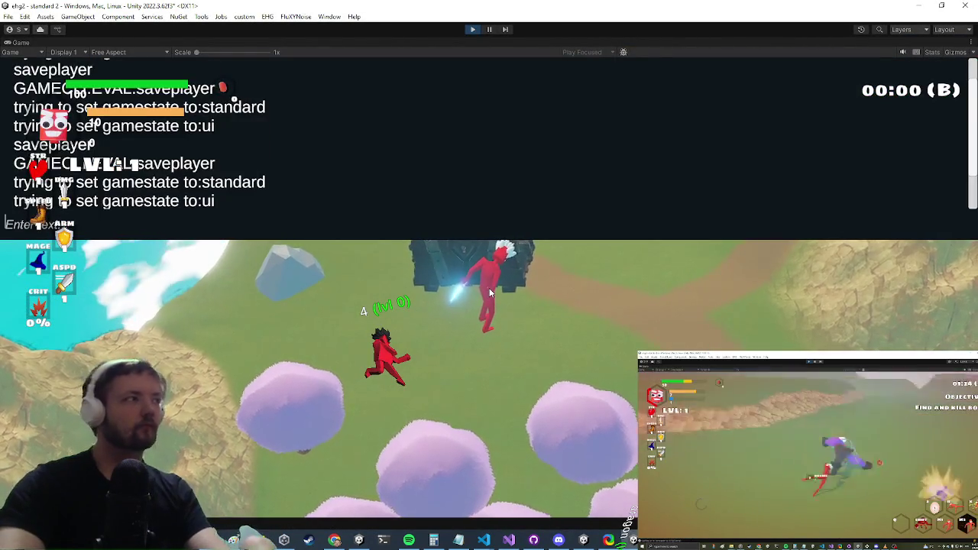
{"action": "key", "text": "grave"}
{"action": "key", "text": "alt+Tab"}
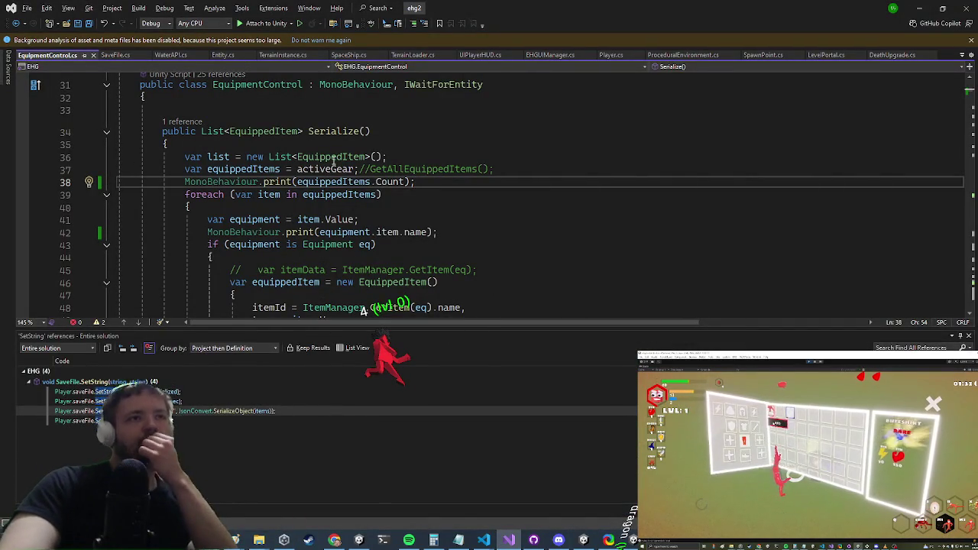
{"action": "mouse_move", "coordinate": [310, 169]}
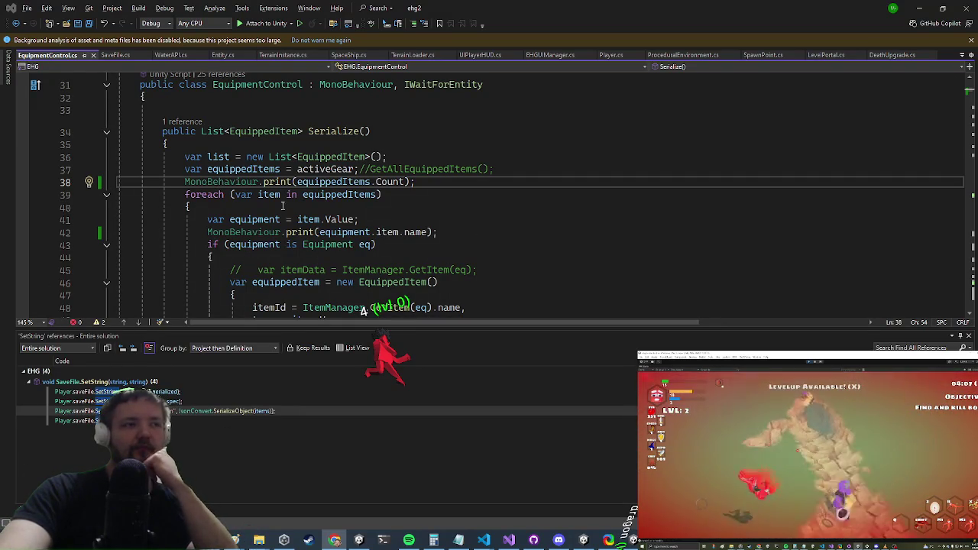
{"action": "scroll", "coordinate": [299, 207], "scroll_direction": "up", "scroll_amount": 2}
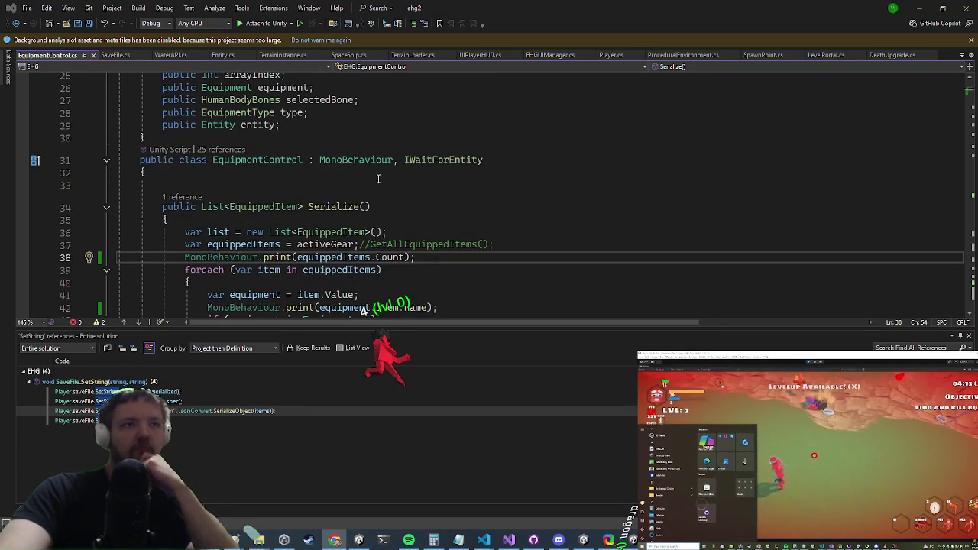
{"action": "scroll", "coordinate": [379, 178], "scroll_direction": "down", "scroll_amount": 2}
{"action": "mouse_move", "coordinate": [451, 232]}
{"action": "left_mouse_down"}
{"action": "mouse_move", "coordinate": [97, 217]}
{"action": "mouse_move", "coordinate": [128, 232]}
{"action": "left_mouse_up"}
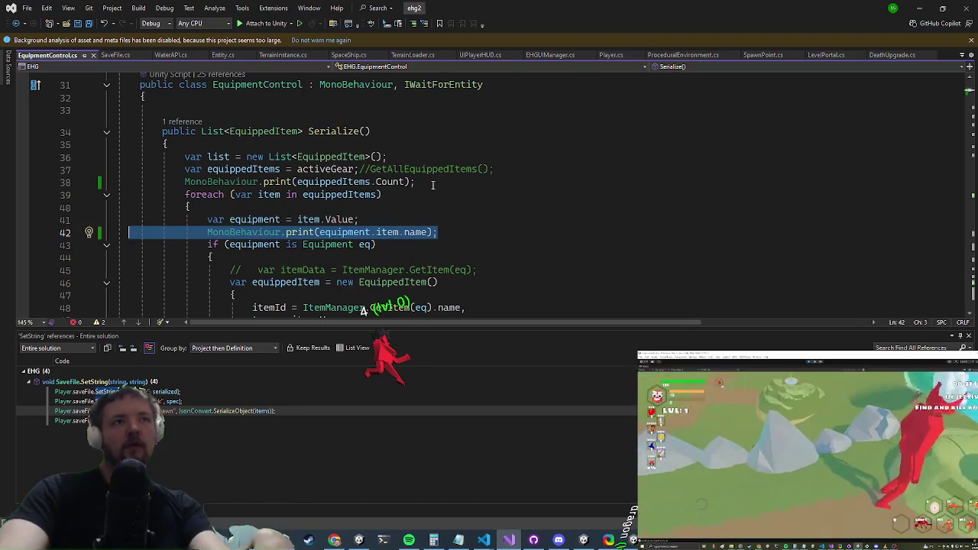
- Delete both debug print lines from Serialize() and save the file
{"action": "key", "text": "Delete"}
{"action": "left_click_drag", "start_coordinate": [428, 182], "coordinate": [177, 182]}
{"action": "key", "text": "Delete"}
{"action": "key", "text": "ctrl+s"}
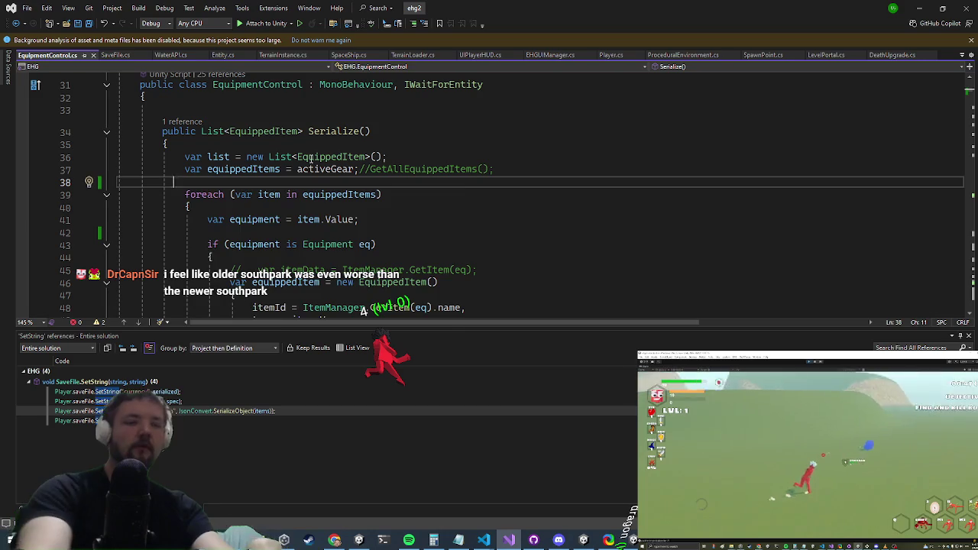
- Add a foreach loop over upgrades in Serialize()
{"action": "type", "text": "upgr"}
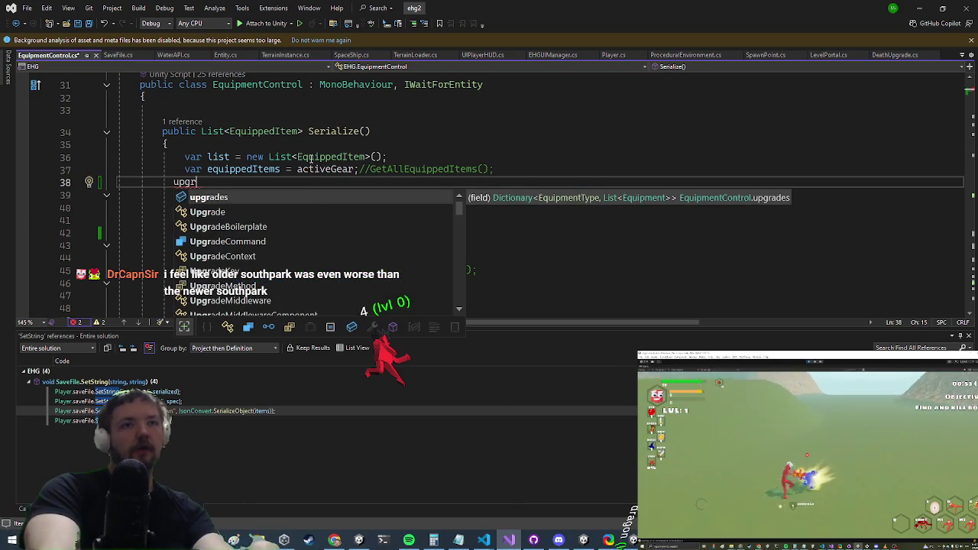
{"action": "key", "text": "BackSpace"}
{"action": "key", "text": "BackSpace"}
{"action": "key", "text": "BackSpace"}
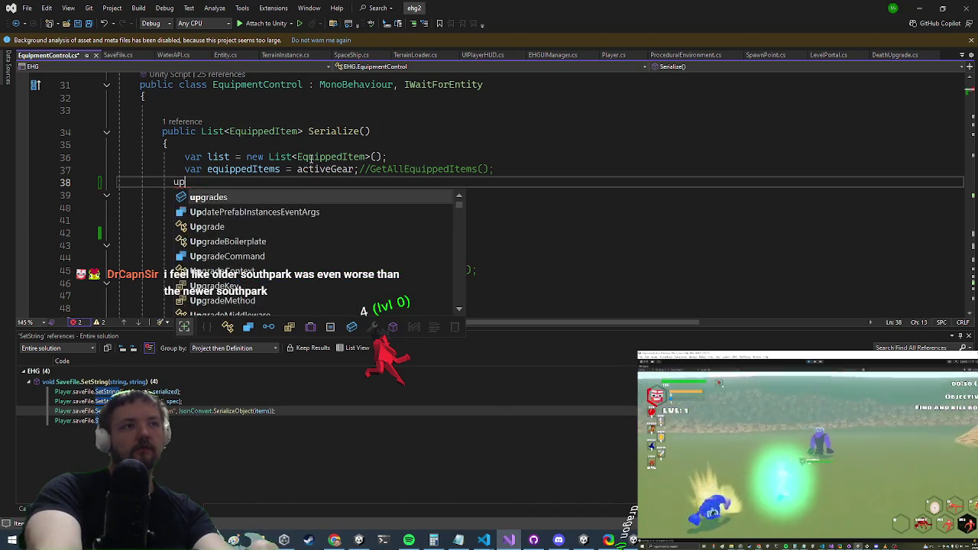
{"action": "type", "text": "foreach"}
{"action": "key", "text": "Tab"}
{"action": "key", "text": "Tab"}
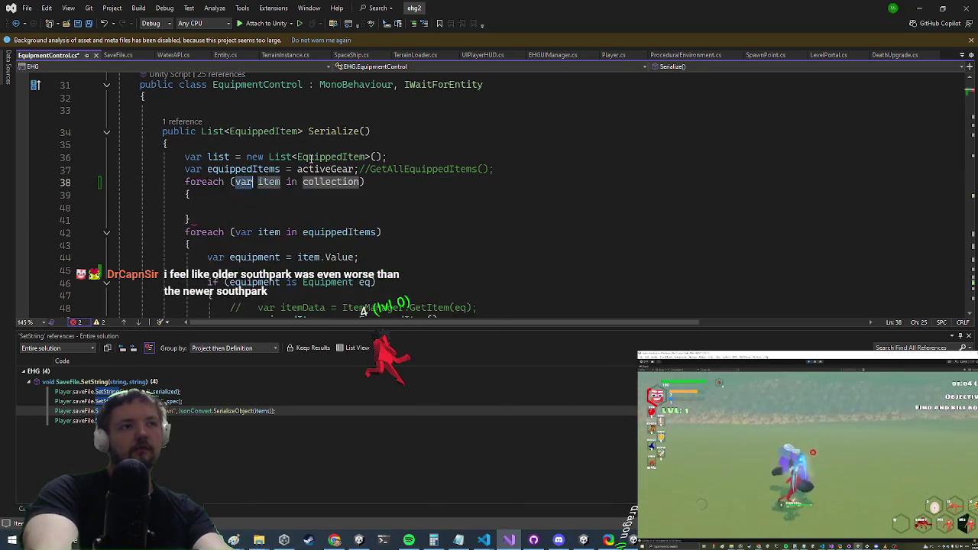
{"action": "type", "text": "upgra"}
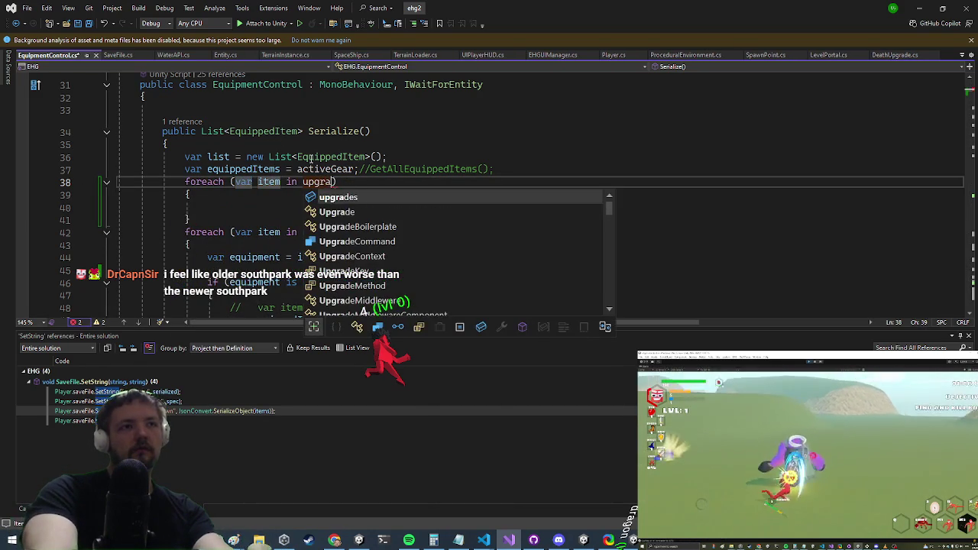
{"action": "key", "text": "Tab"}
{"action": "key", "text": "Return"}
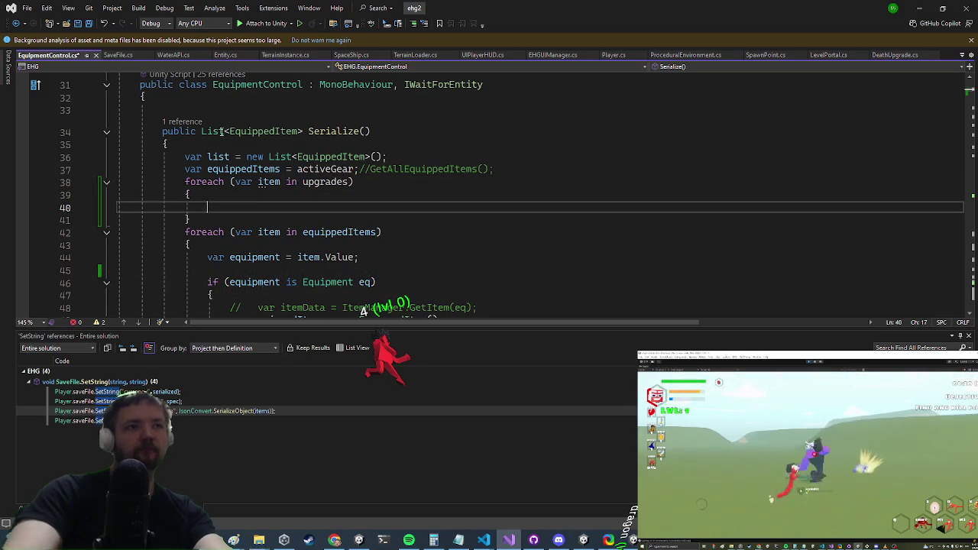
- Nest a second foreach loop inside the upgrades loop
{"action": "mouse_move", "coordinate": [270, 182]}
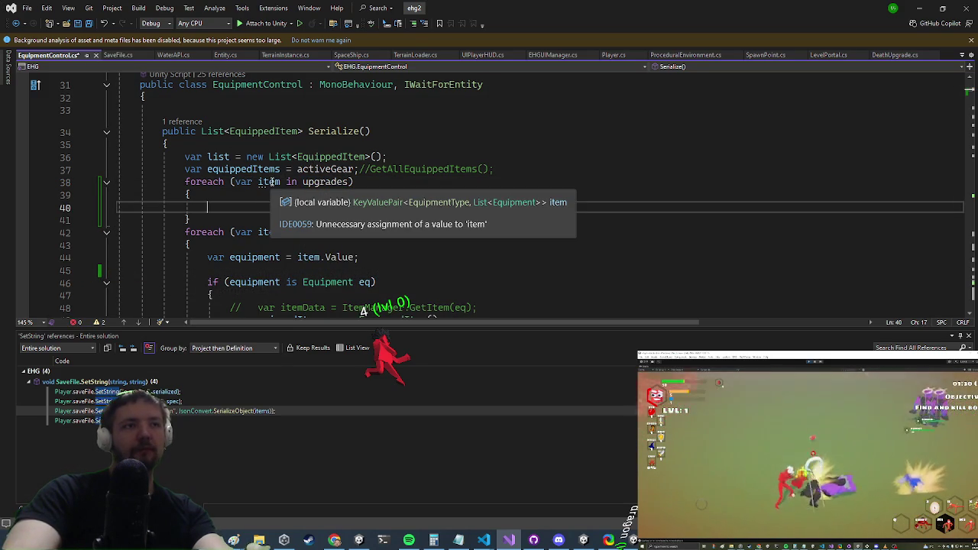
{"action": "left_click", "coordinate": [270, 182]}
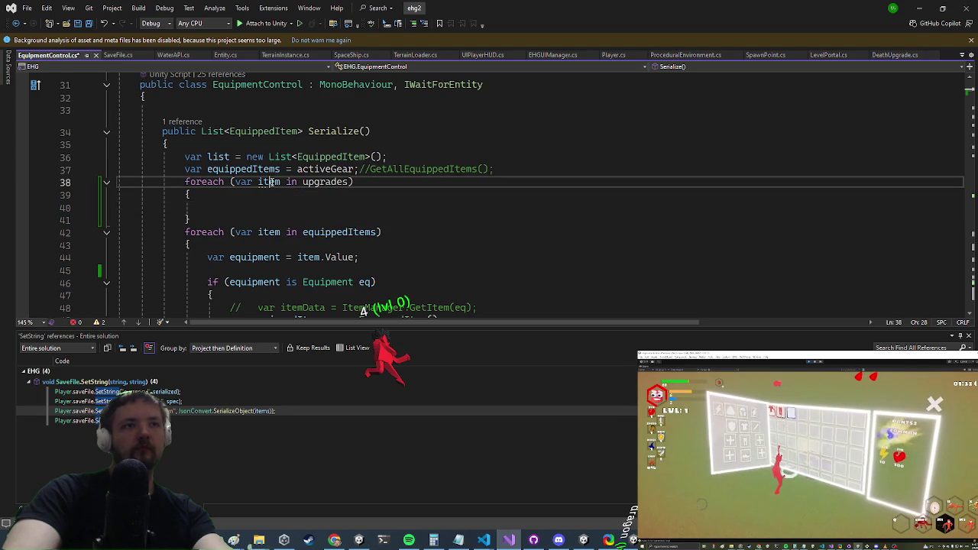
{"action": "left_click", "coordinate": [277, 206]}
{"action": "type", "text": "forea"}
{"action": "key", "text": "Tab"}
{"action": "key", "text": "Tab"}
{"action": "key", "text": "Tab"}
{"action": "key", "text": "Tab"}
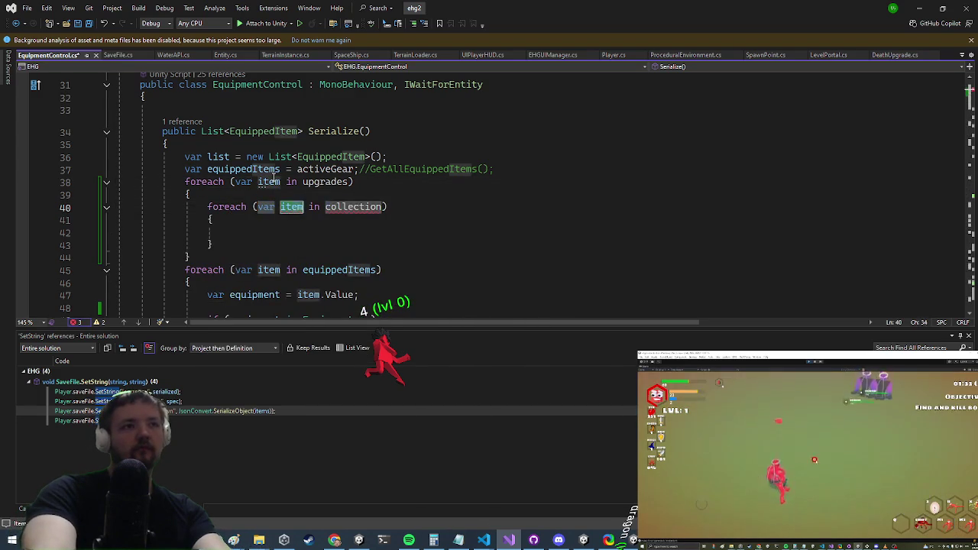
{"action": "type", "text": "item"}
{"action": "key", "text": "Return"}
- Rename the outer loop variable to itemList and make the inner loop iterate itemList.Value
{"action": "key", "text": "Up"}
{"action": "key", "text": "Up"}
{"action": "key", "text": "Up"}
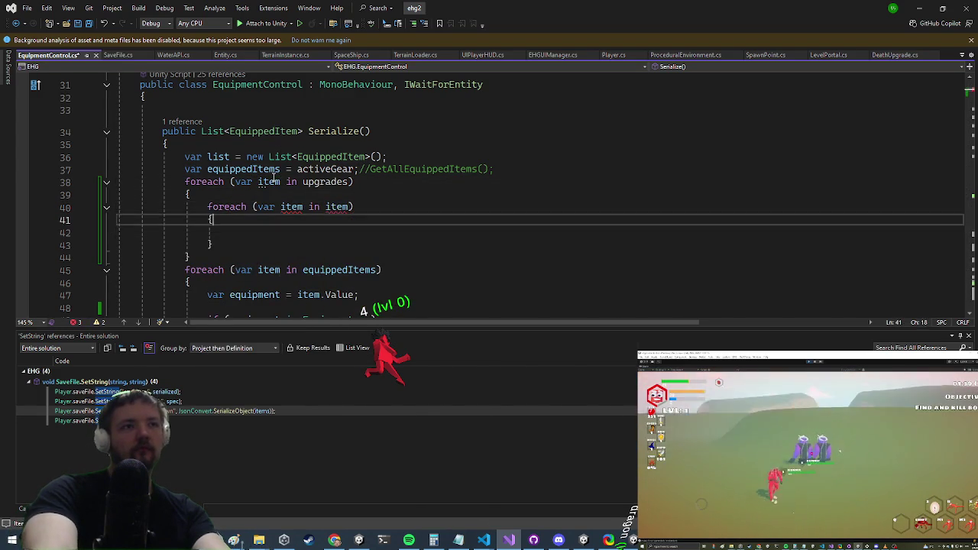
{"action": "key", "text": "Up"}
{"action": "key", "text": "ctrl+Right"}
{"action": "left_click", "coordinate": [272, 182]}
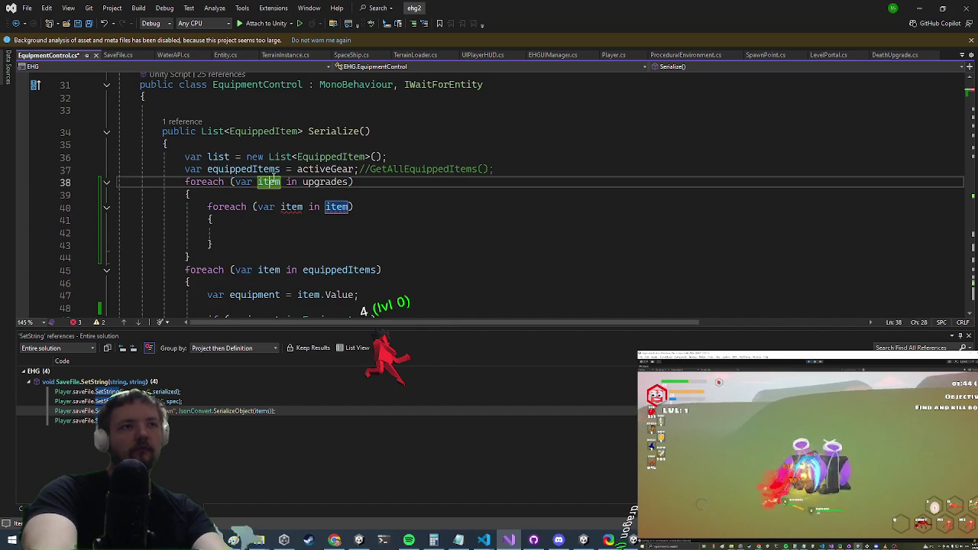
{"action": "type", "text": "Lis"}
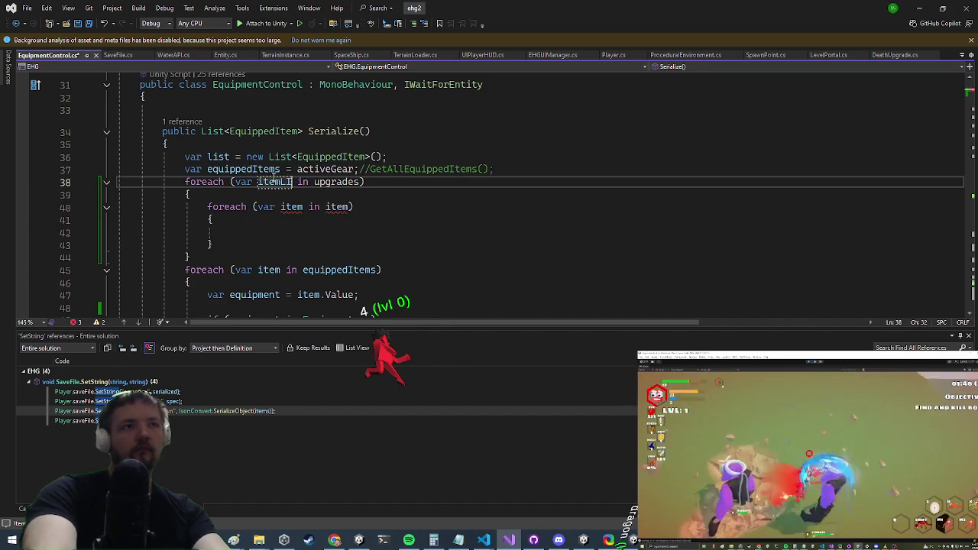
{"action": "type", "text": "t"}
{"action": "key", "text": "Down"}
{"action": "key", "text": "Down"}
{"action": "key", "text": "ctrl+Right"}
{"action": "key", "text": "ctrl+Right"}
{"action": "type", "text": "Lis"}
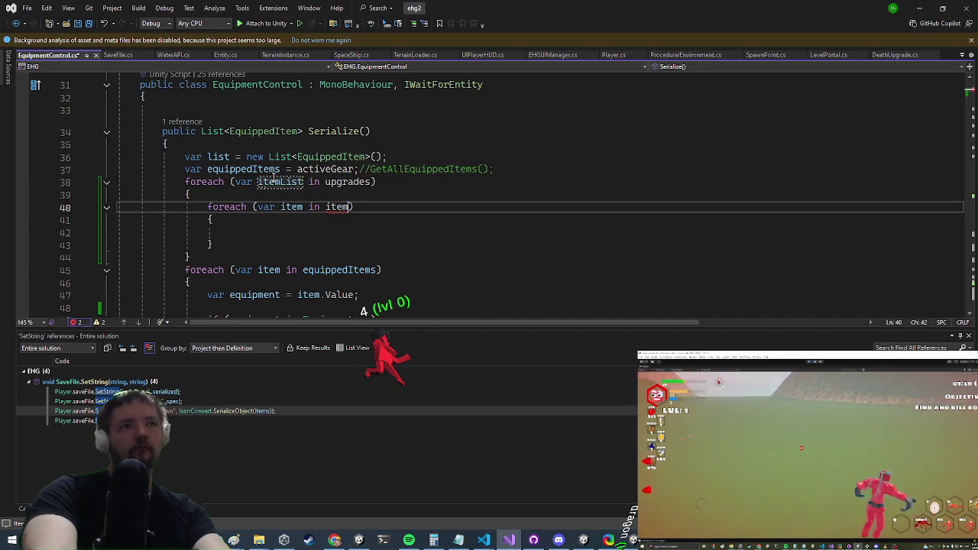
{"action": "type", "text": "t"}
{"action": "key", "text": "Down"}
{"action": "key", "text": "Down"}
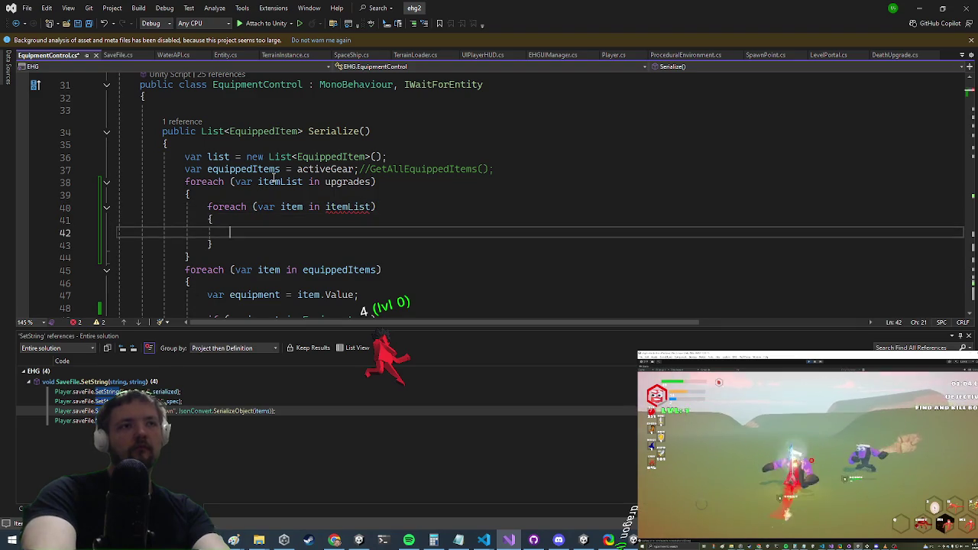
{"action": "left_click", "coordinate": [370, 206]}
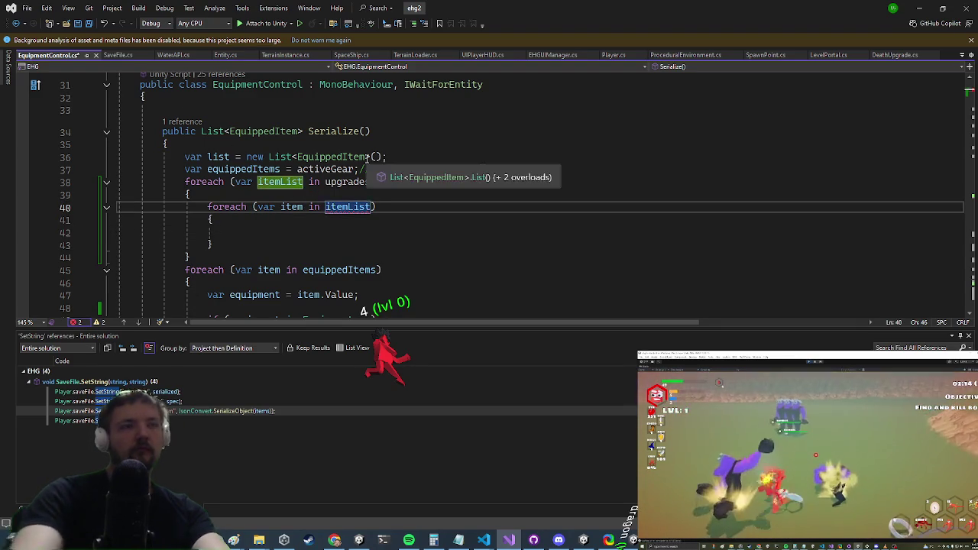
{"action": "type", "text": "."}
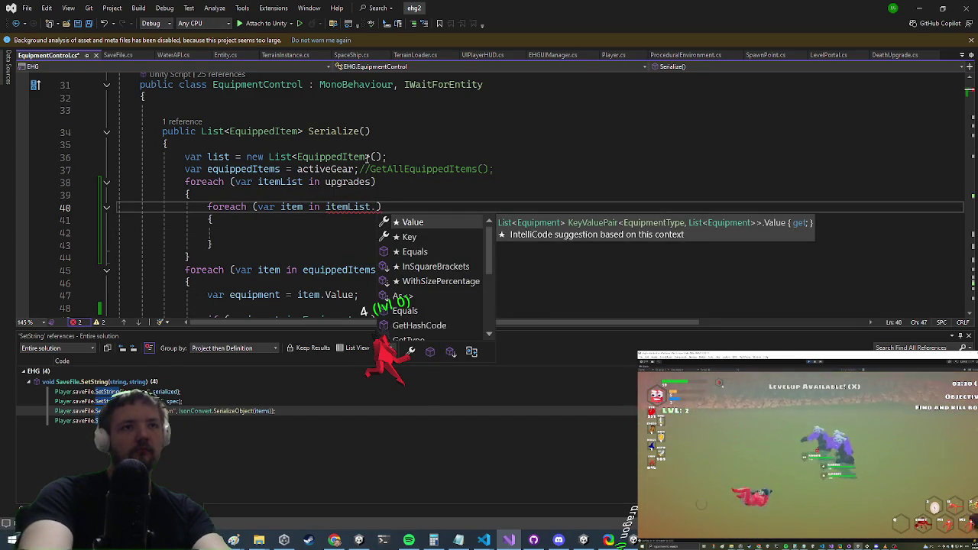
{"action": "key", "text": "Tab"}
{"action": "key", "text": "Down"}
{"action": "key", "text": "Down"}
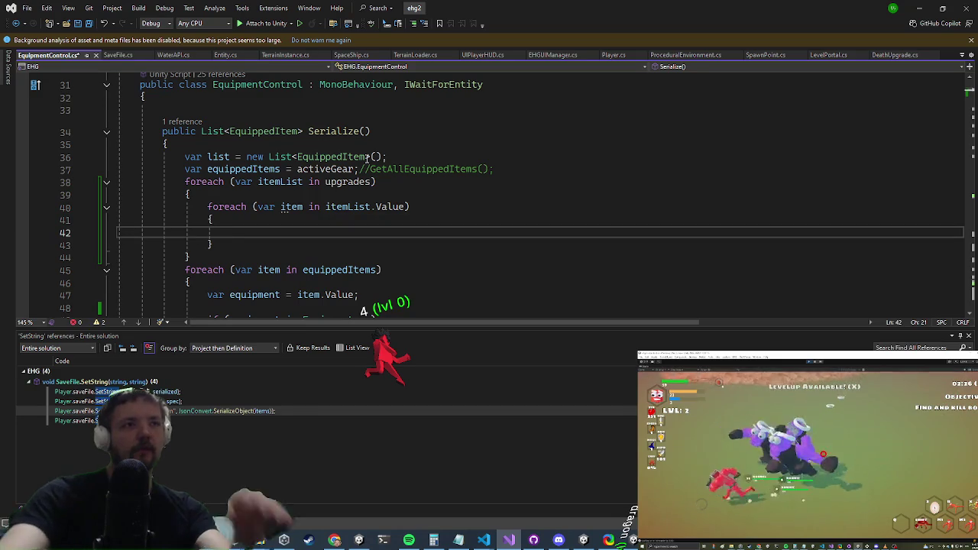
- Select the equippedItem creation and list.Add lines below the loops
{"action": "scroll", "coordinate": [475, 131], "scroll_direction": "down", "scroll_amount": 3}
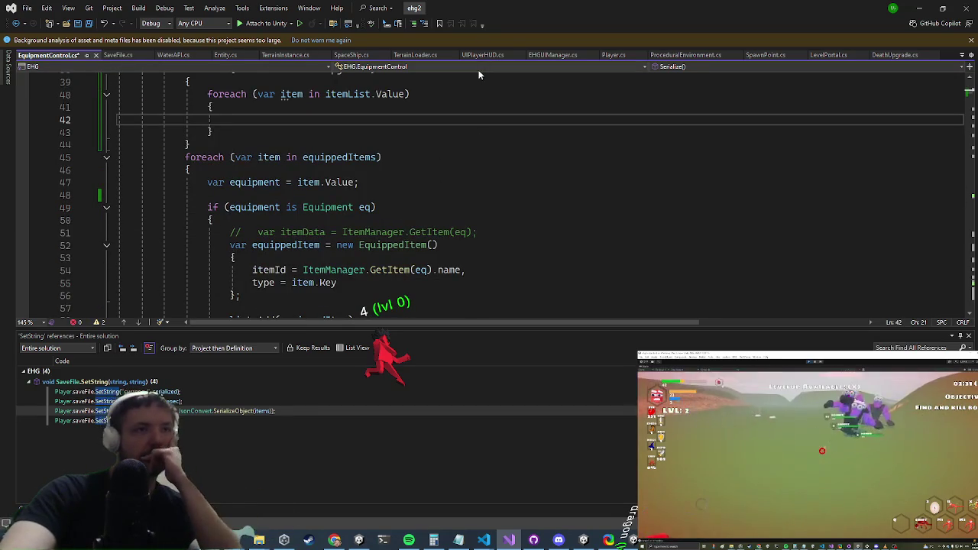
{"action": "scroll", "coordinate": [455, 147], "scroll_direction": "down", "scroll_amount": 3}
{"action": "scroll", "coordinate": [370, 256], "scroll_direction": "up", "scroll_amount": 1}
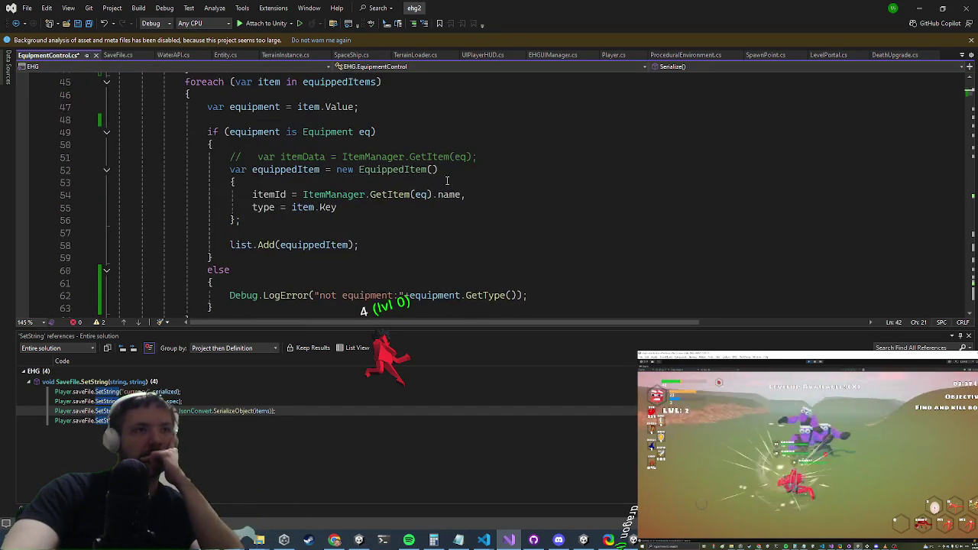
{"action": "left_click", "coordinate": [370, 256]}
{"action": "key", "text": "shift+Up"}
{"action": "key", "text": "Up"}
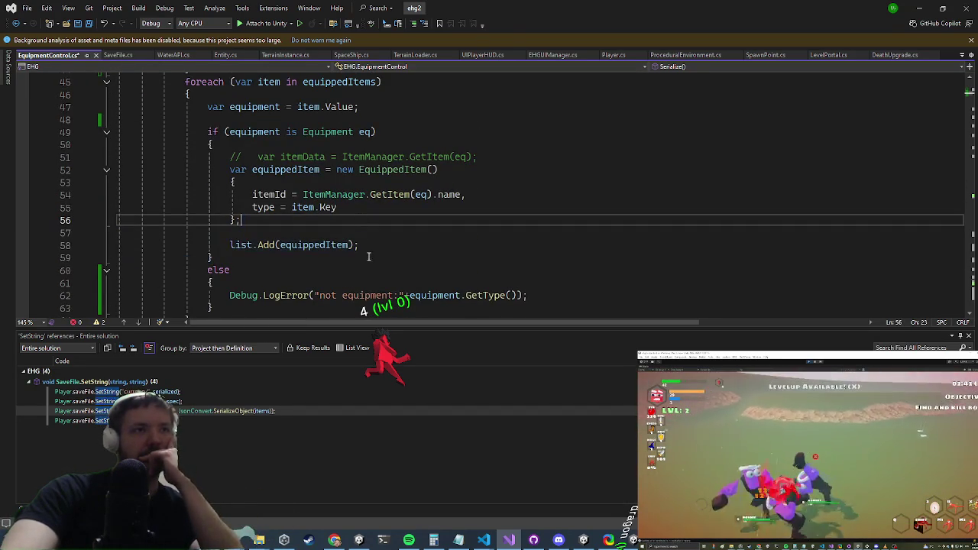
{"action": "mouse_move", "coordinate": [368, 250]}
{"action": "left_mouse_down"}
{"action": "mouse_move", "coordinate": [122, 182]}
{"action": "mouse_move", "coordinate": [229, 170]}
{"action": "left_mouse_up"}
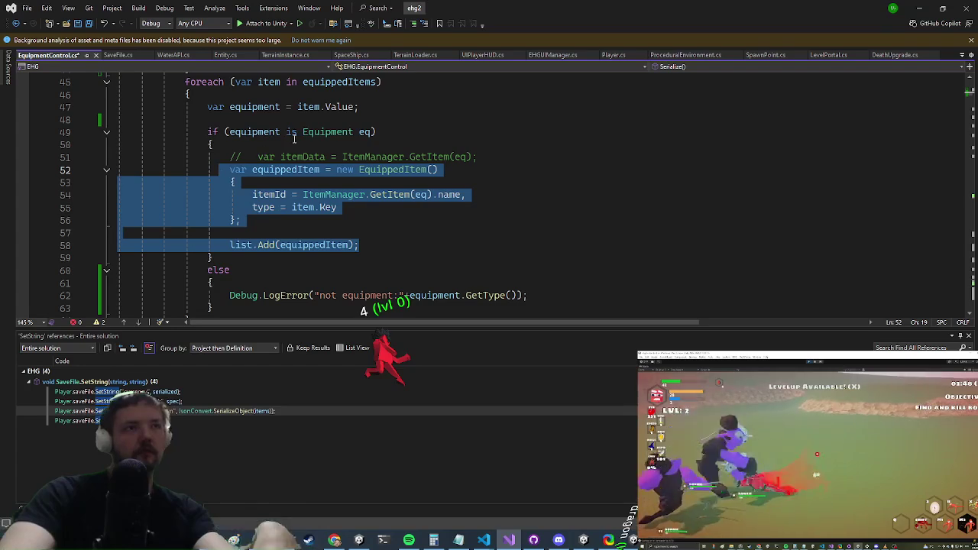
- Copy the equippedItem creation block into the empty inner loop body
{"action": "key", "text": "ctrl+c"}
{"action": "scroll", "coordinate": [317, 159], "scroll_direction": "up", "scroll_amount": 2}
{"action": "left_click", "coordinate": [252, 119]}
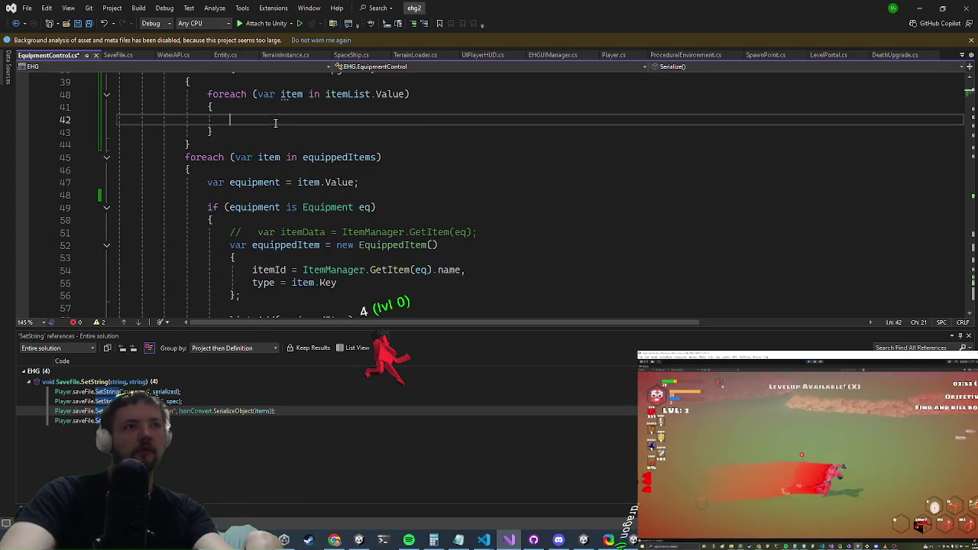
{"action": "key", "text": "ctrl+v"}
- Add if(item==null) continue; above the equippedItem declaration
{"action": "key", "text": "Up"}
{"action": "key", "text": "Up"}
{"action": "key", "text": "Up"}
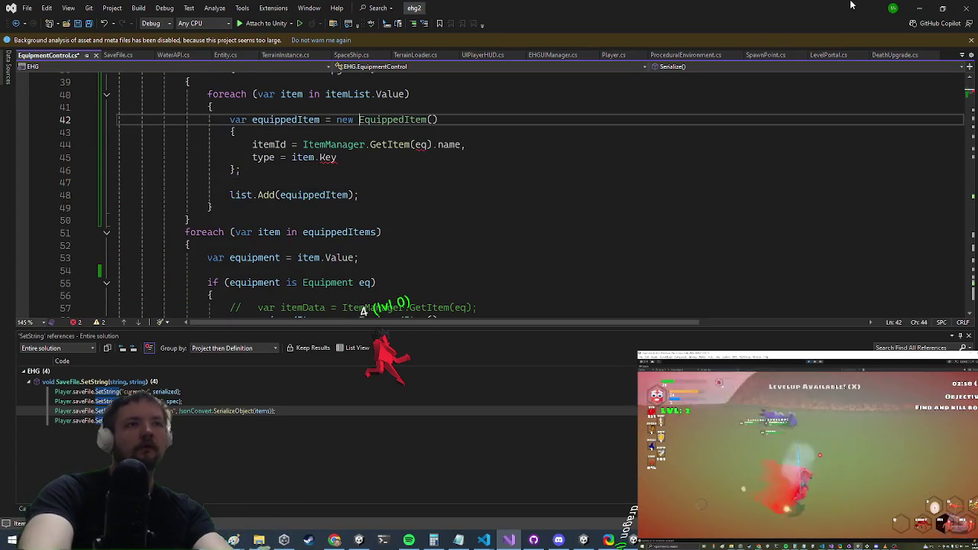
{"action": "key", "text": "ctrl+Return"}
{"action": "type", "text": "if(item=="}
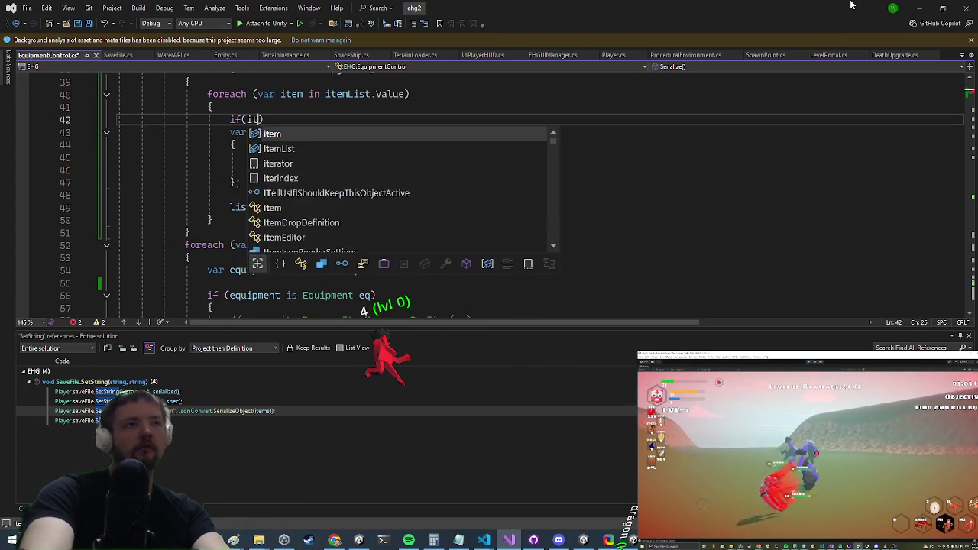
{"action": "type", "text": "null)"}
{"action": "key", "text": "Return"}
{"action": "type", "text": "co"}
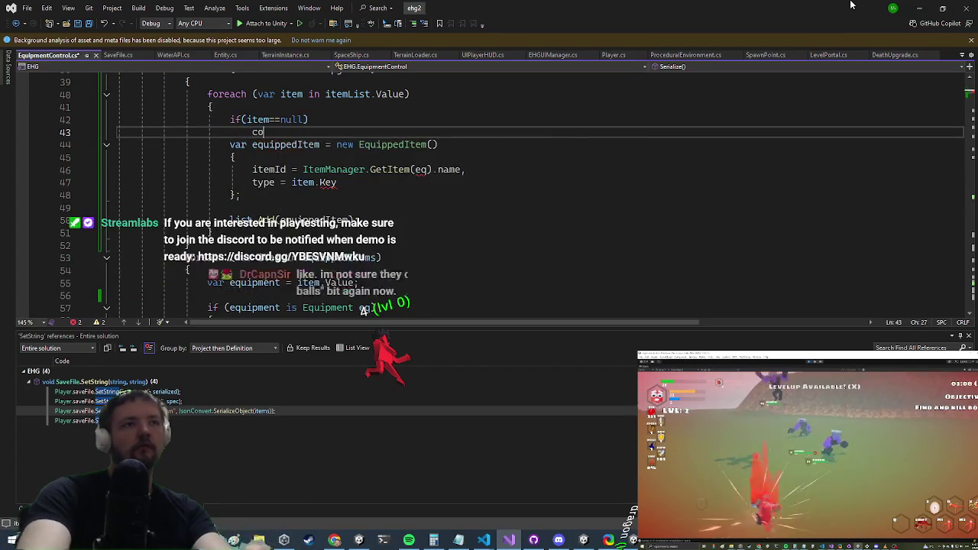
{"action": "type", "text": "ntinue;"}
{"action": "key", "text": "Return"}
{"action": "key", "text": "Down"}
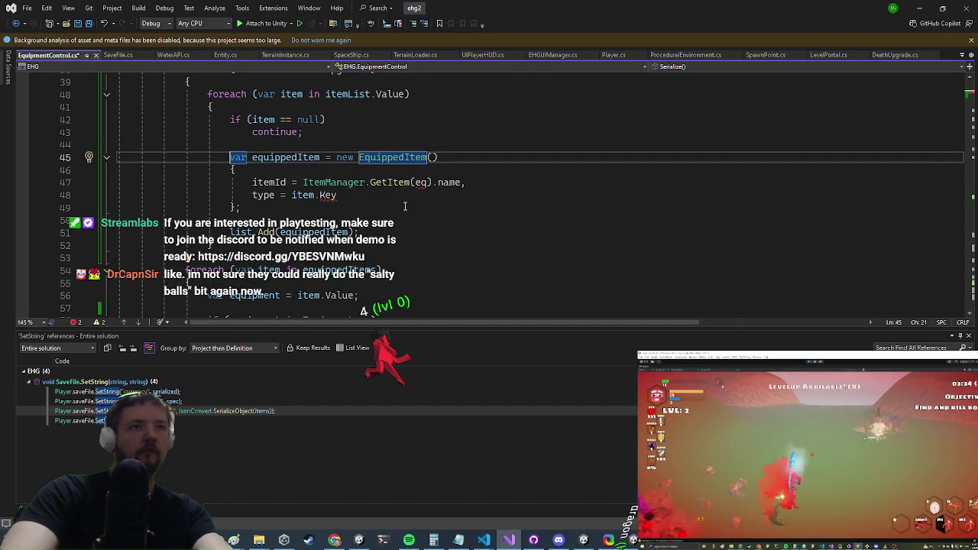
- Replace ItemManager.GetItem(eq) with the loop item's own reference for itemId
{"action": "left_click_drag", "start_coordinate": [432, 184], "coordinate": [306, 184]}
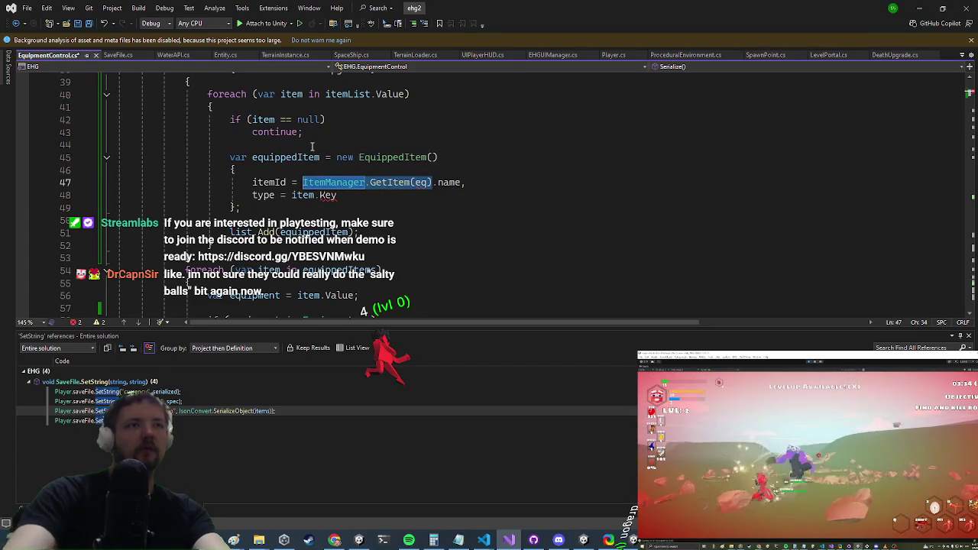
{"action": "type", "text": "item.getp"}
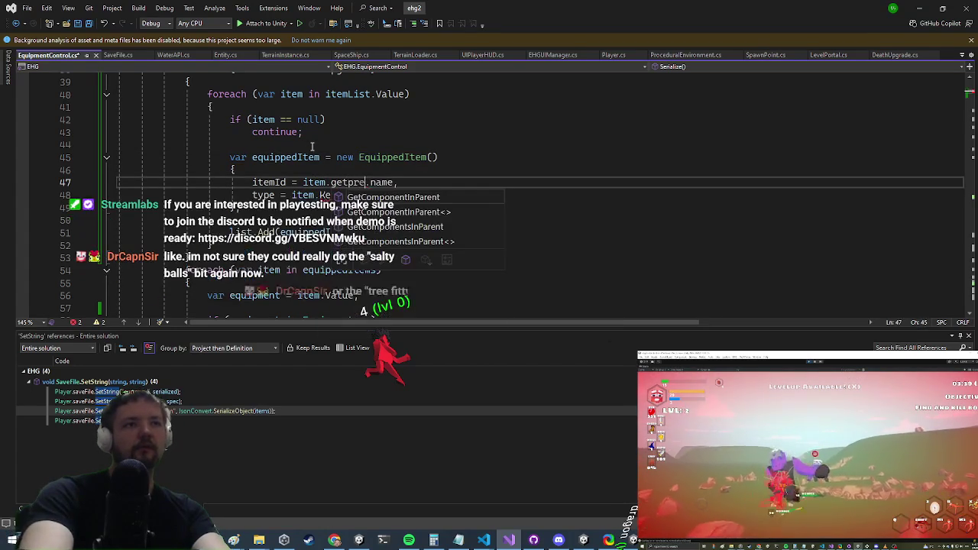
{"action": "type", "text": "t"}
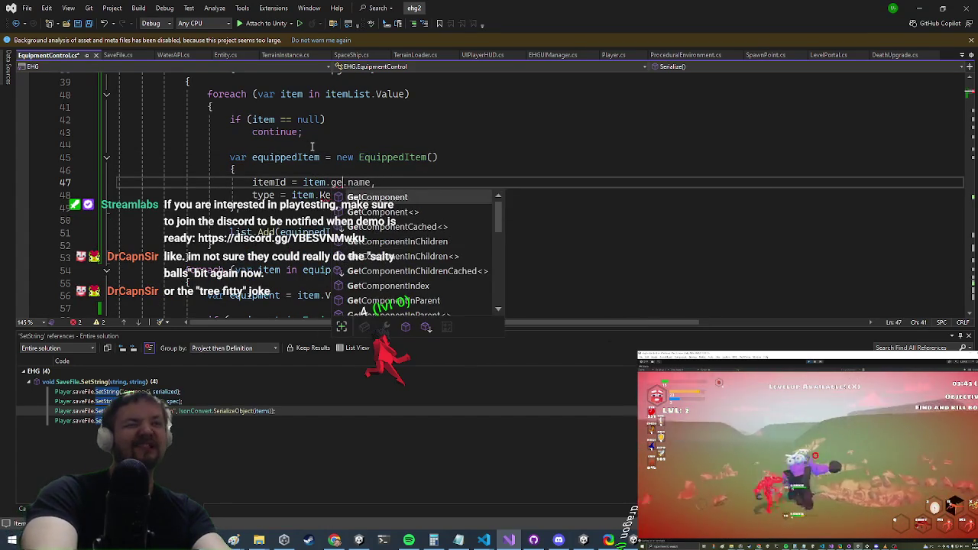
{"action": "key", "text": "BackSpace"}
{"action": "key", "text": "BackSpace"}
{"action": "key", "text": "BackSpace"}
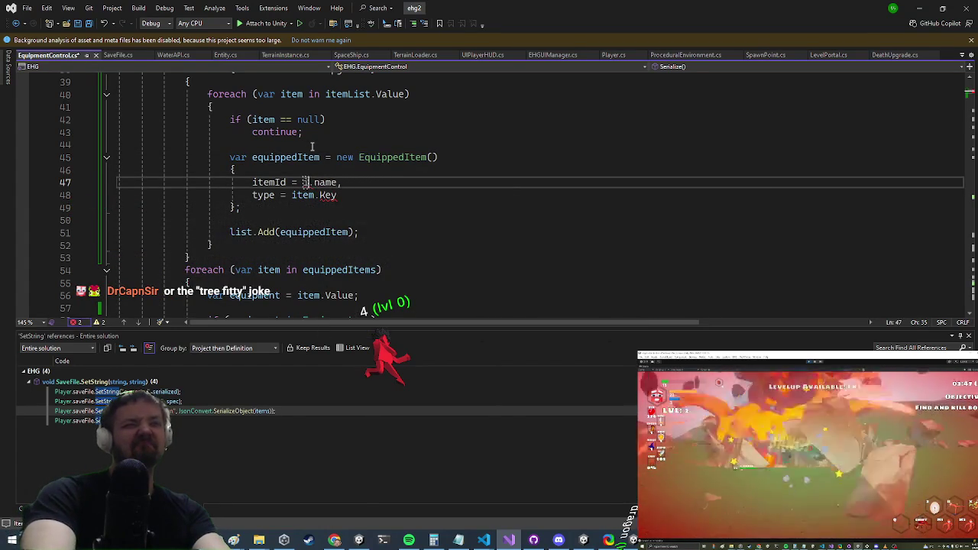
{"action": "type", "text": "tem"}
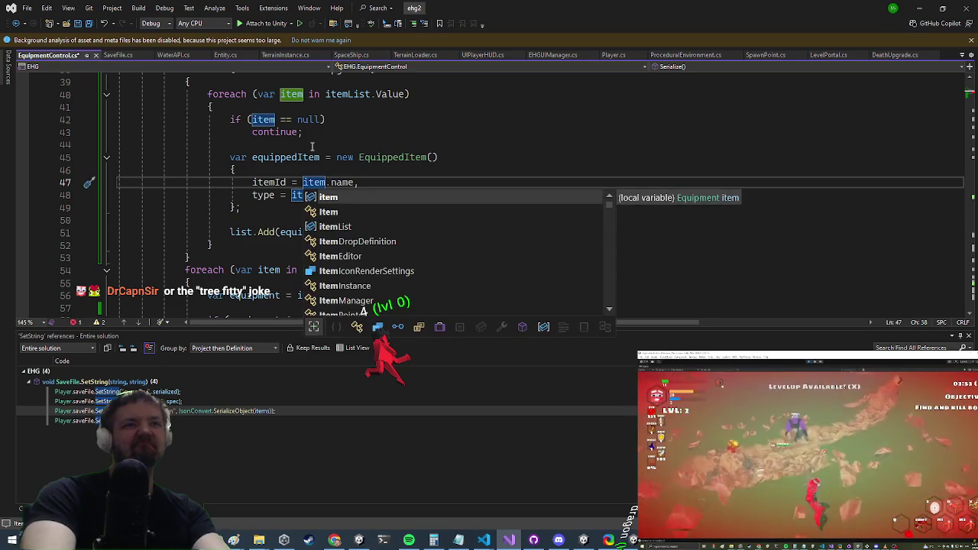
{"action": "key", "text": "Escape"}
{"action": "type", "text": ".prefa."}
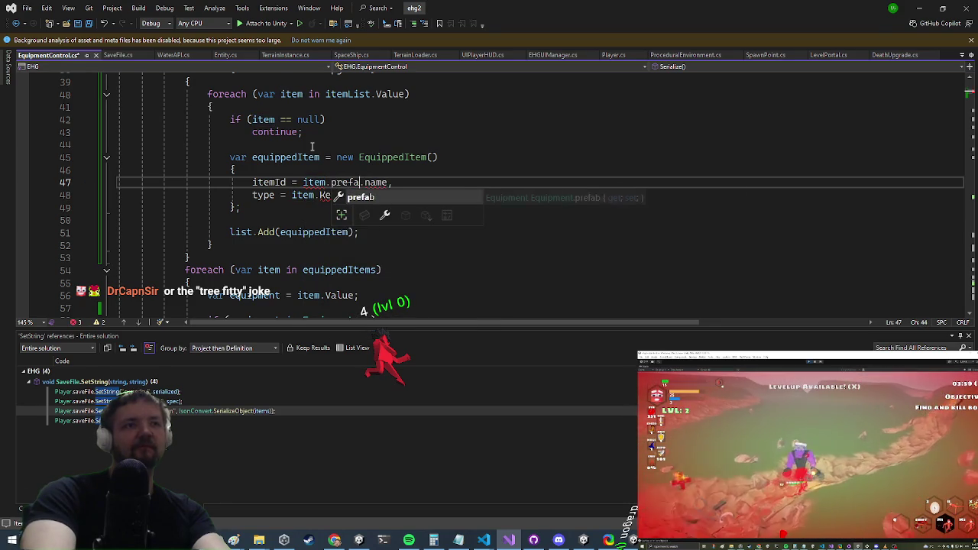
{"action": "key", "text": "Tab"}
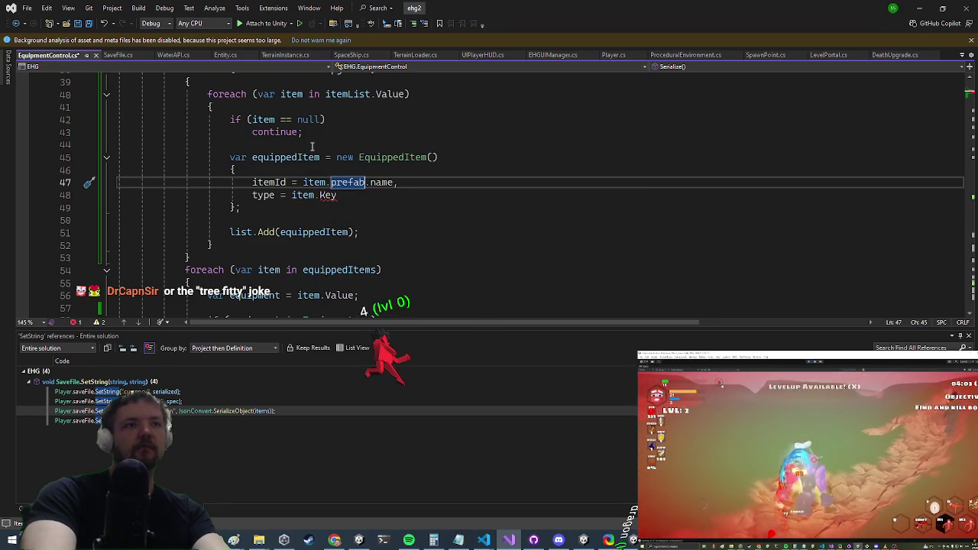
{"action": "key", "text": "BackSpace"}
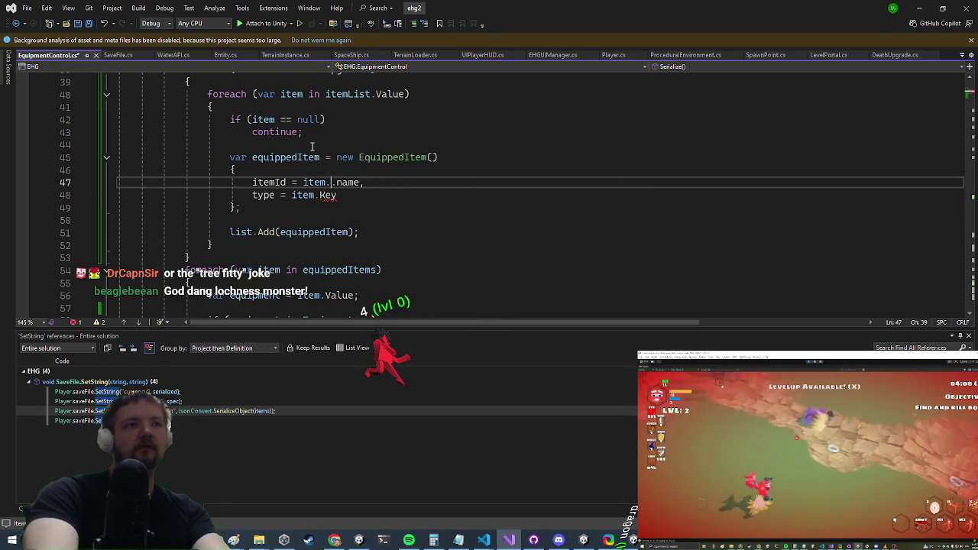
{"action": "type", "text": "item"}
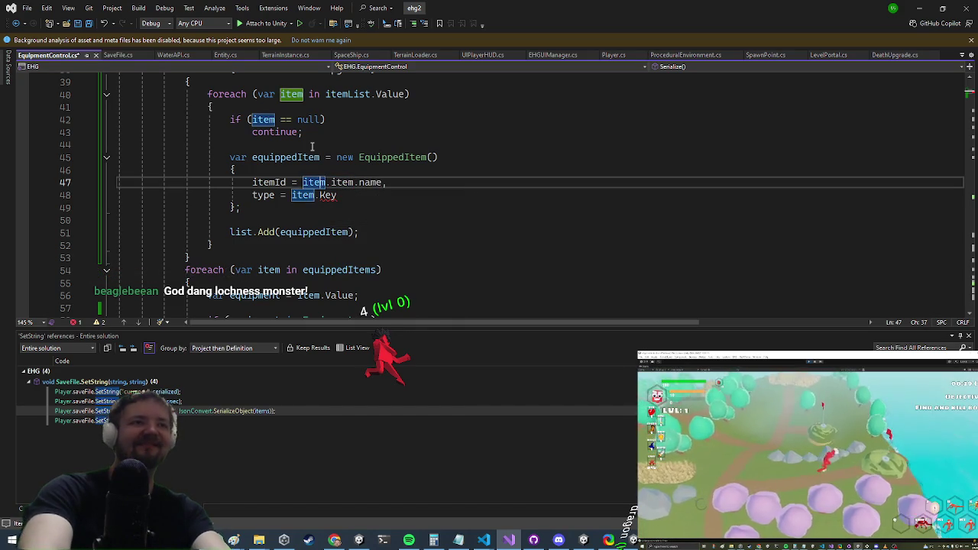
- Rename the loop variable to equipment and set type to equipment.equipmentType
{"action": "key", "text": "ctrl+r"}
{"action": "key", "text": "ctrl+r"}
{"action": "type", "text": "equipment"}
{"action": "key", "text": "Return"}
{"action": "key", "text": "Down"}
{"action": "type", "text": "Ke.type"}
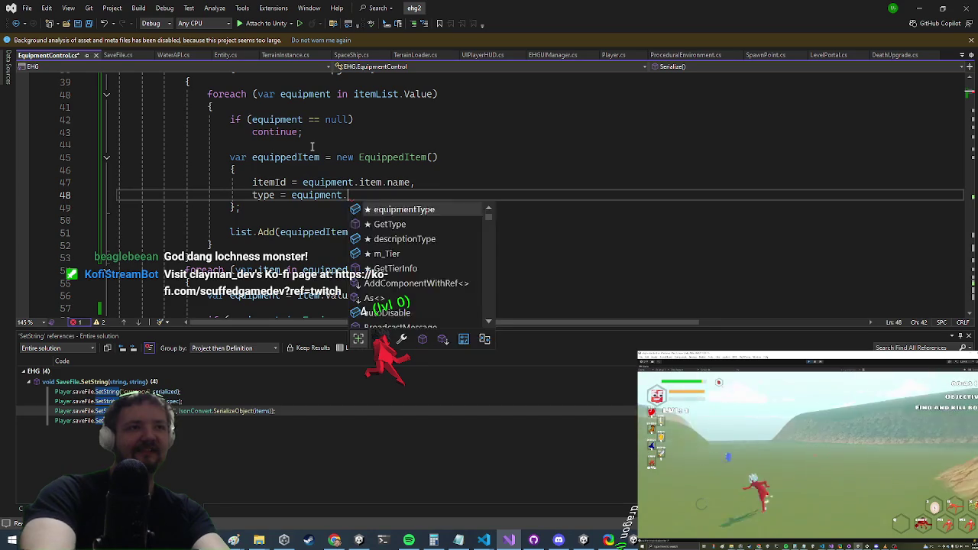
{"action": "key", "text": "Tab"}
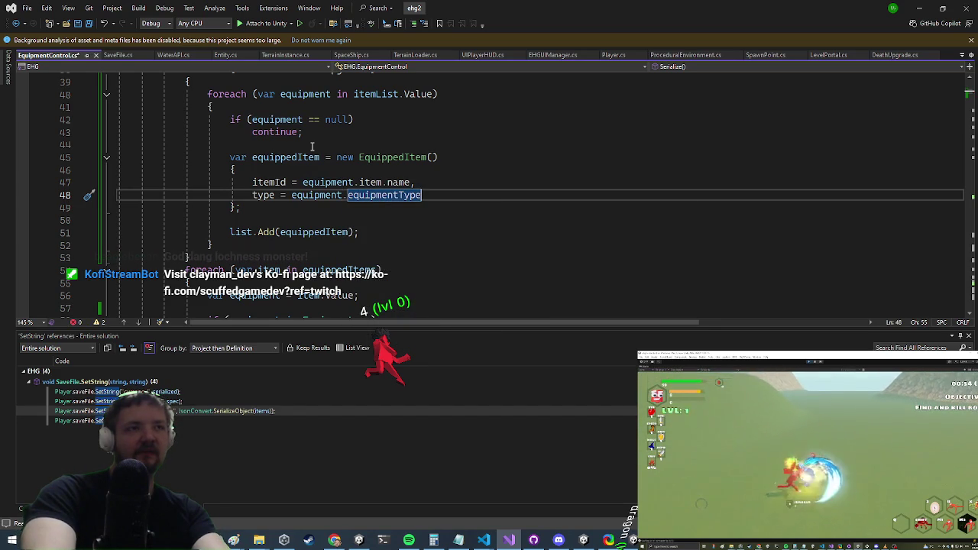
{"action": "scroll", "coordinate": [309, 245], "scroll_direction": "up", "scroll_amount": 1}
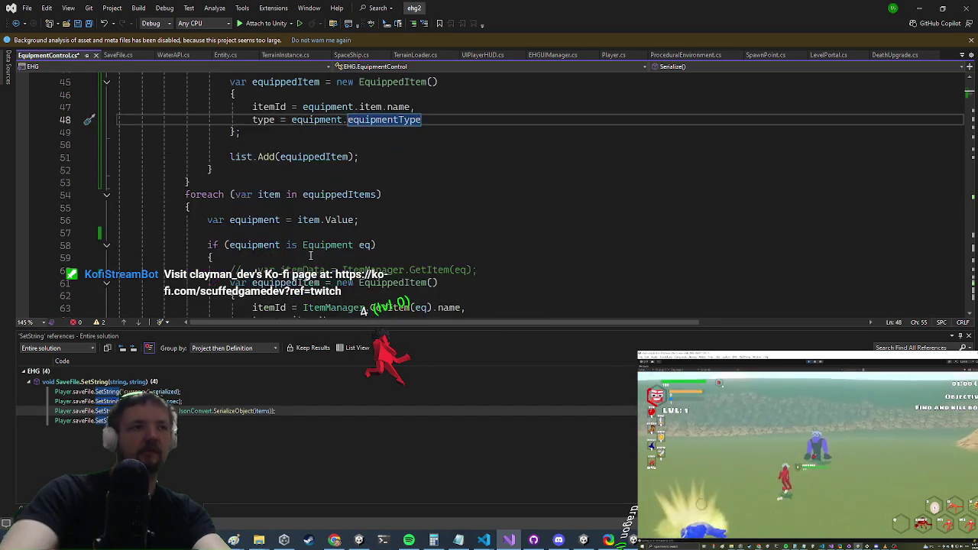
{"action": "left_click", "coordinate": [474, 194]}
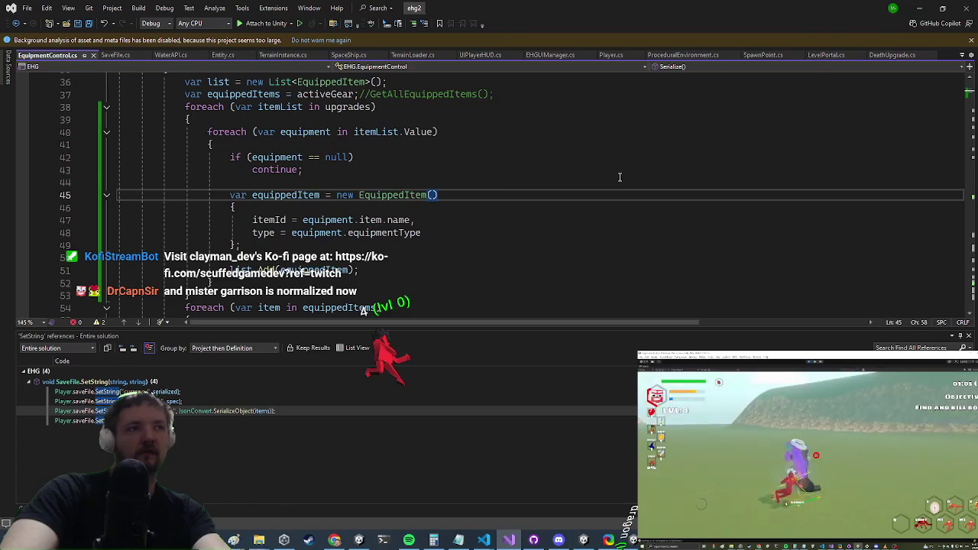
{"action": "key", "text": "alt+Tab"}
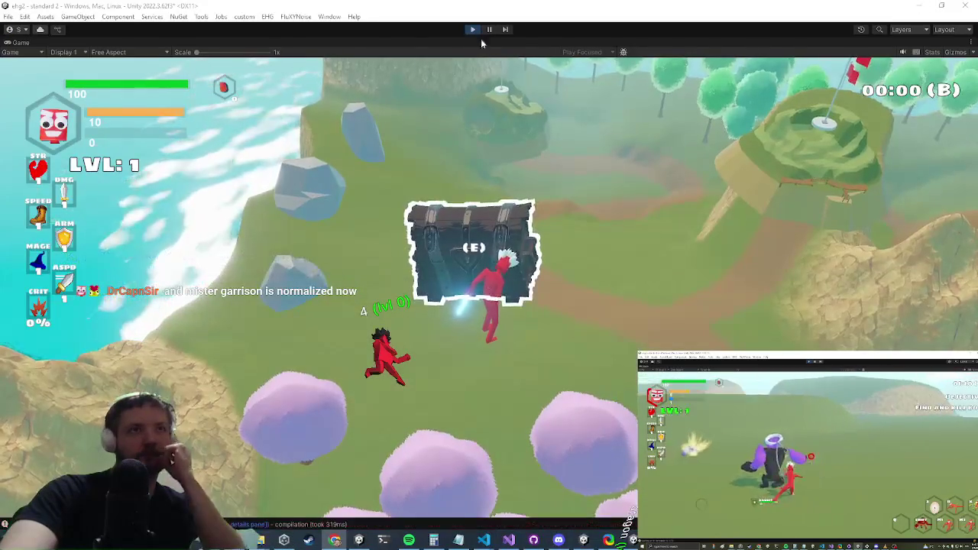
- Stop the running game and let the editor finish exiting play mode
{"action": "left_click", "coordinate": [473, 30]}
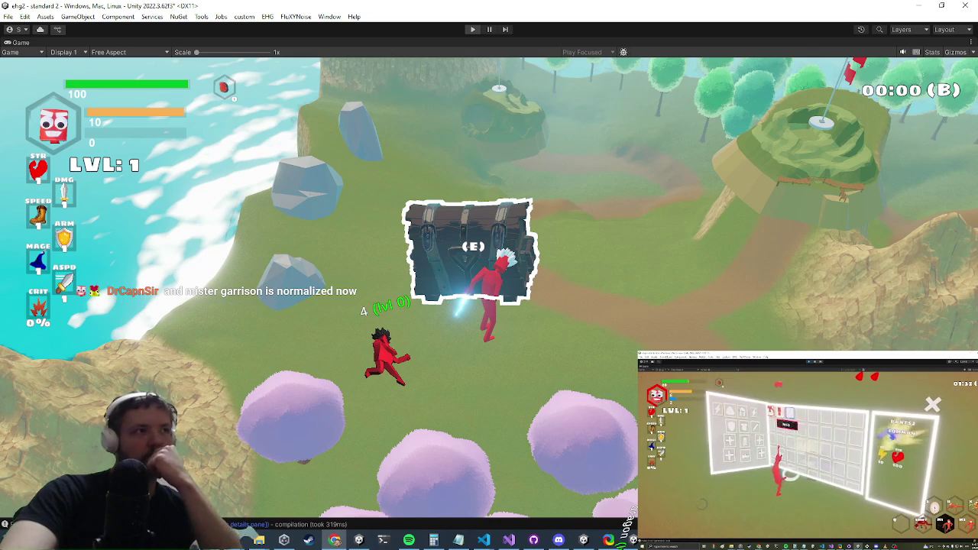
{"action": "key", "text": "ctrl+p"}
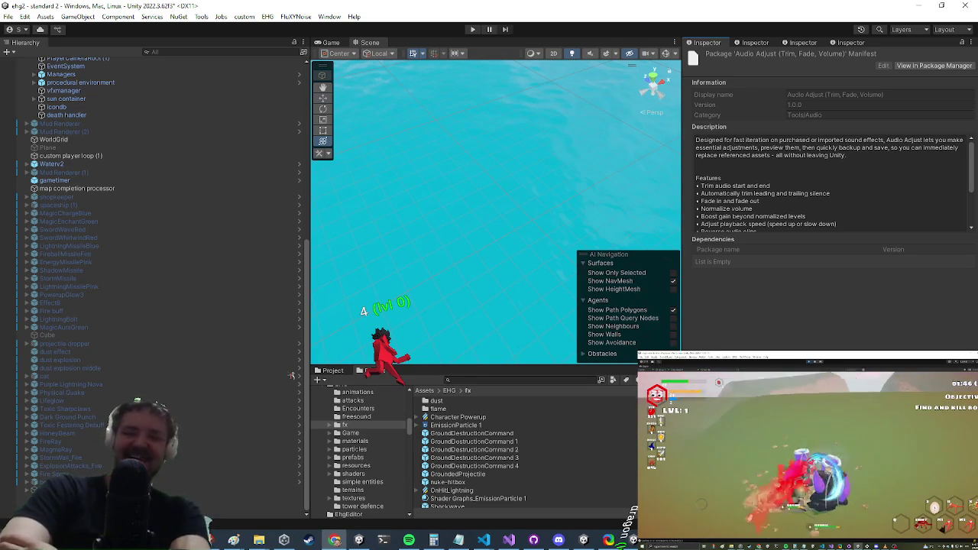
- Start the game with a maximized Game view and open the treasure chest's inventory
{"action": "key", "text": "ctrl+p"}
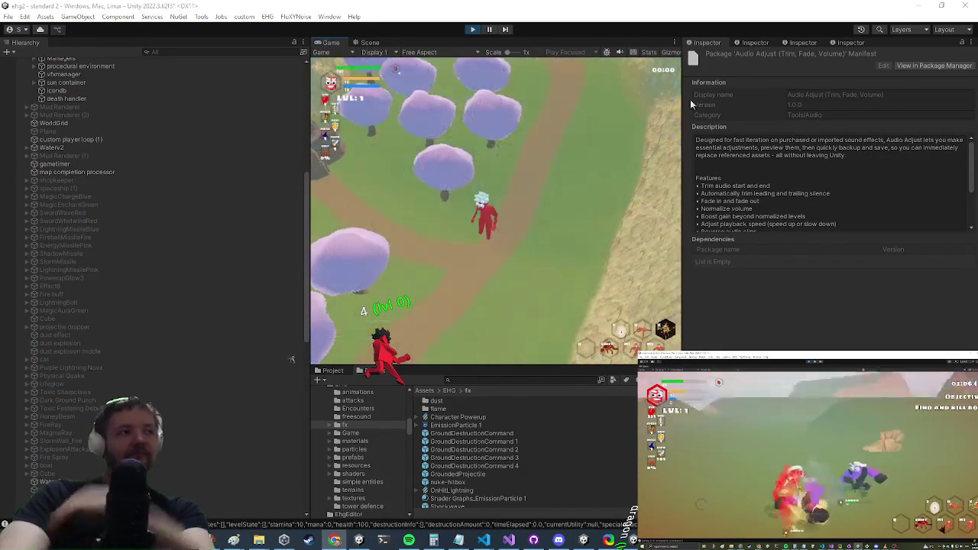
{"action": "key", "text": "shift+space"}
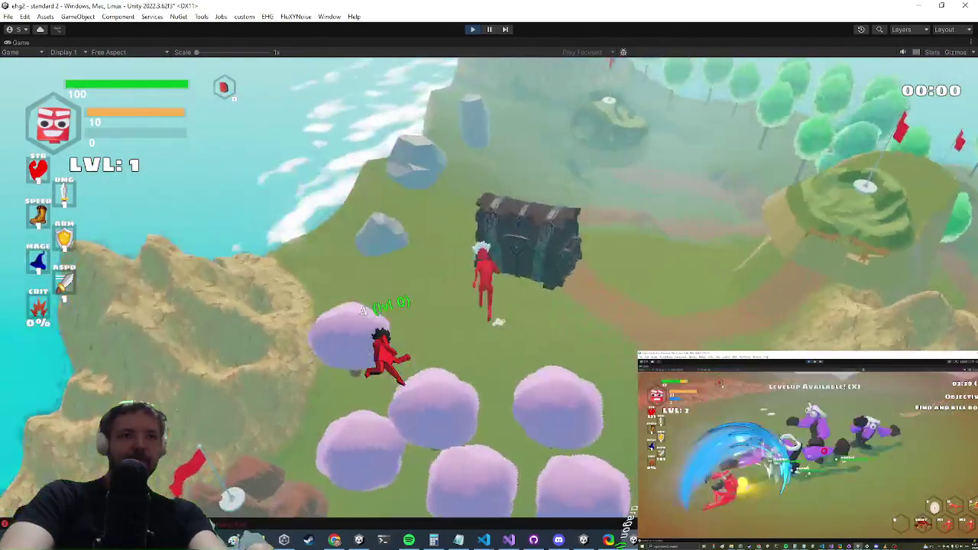
{"action": "key", "text": "e"}
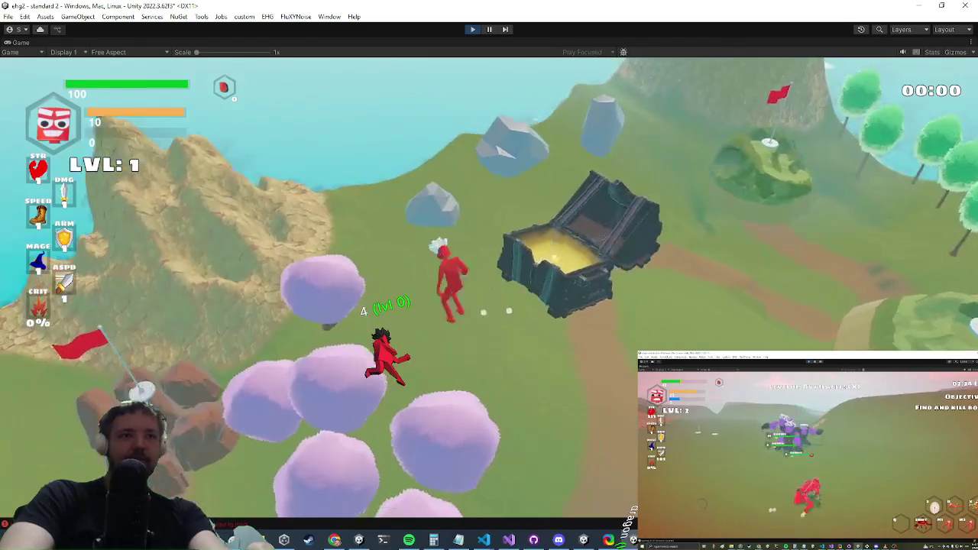
{"action": "key", "text": "Tab"}
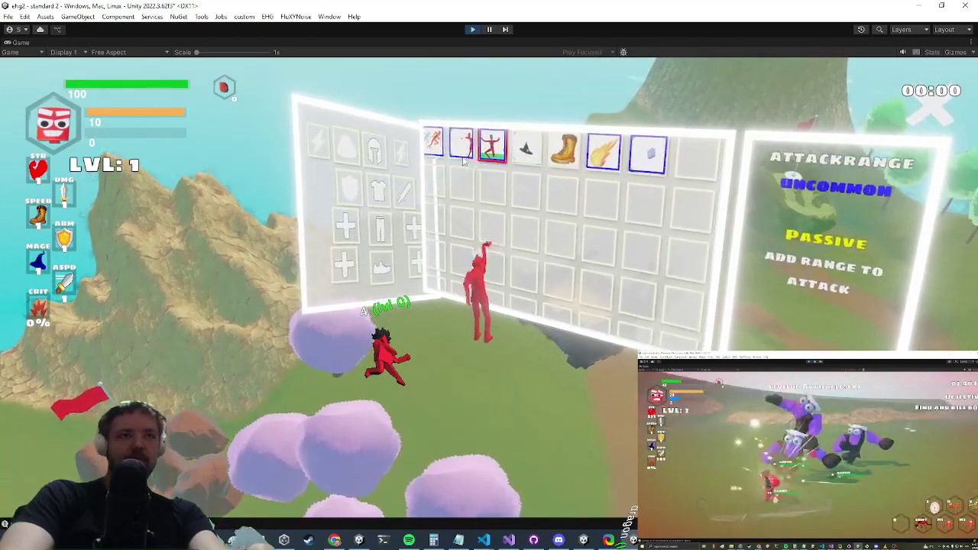
- Equip the orange Omnifire feather and a second item, then close the inventory
{"action": "right_click", "coordinate": [614, 151]}
{"action": "left_click", "coordinate": [639, 191]}
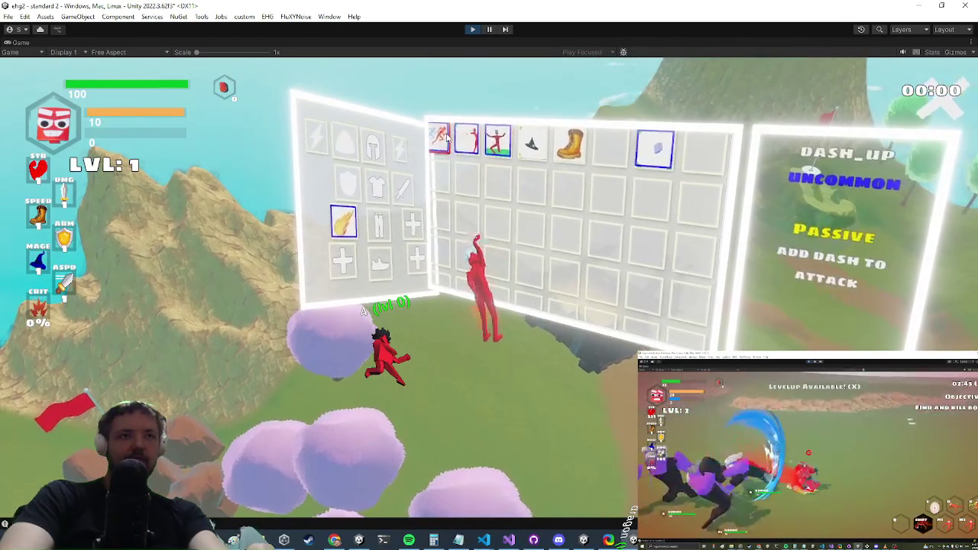
{"action": "right_click", "coordinate": [470, 142]}
{"action": "left_click", "coordinate": [500, 169]}
{"action": "key", "text": "Tab"}
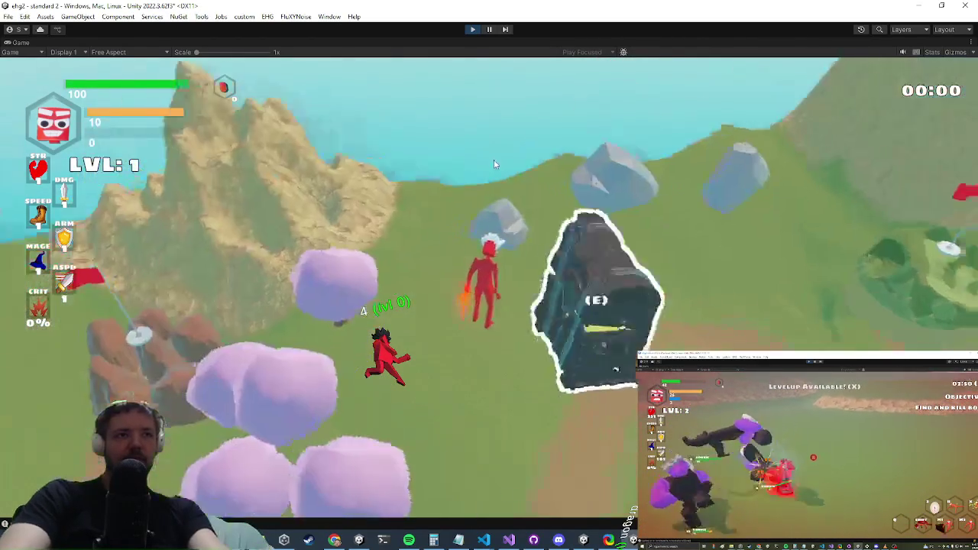
{"action": "key", "text": "Tab"}
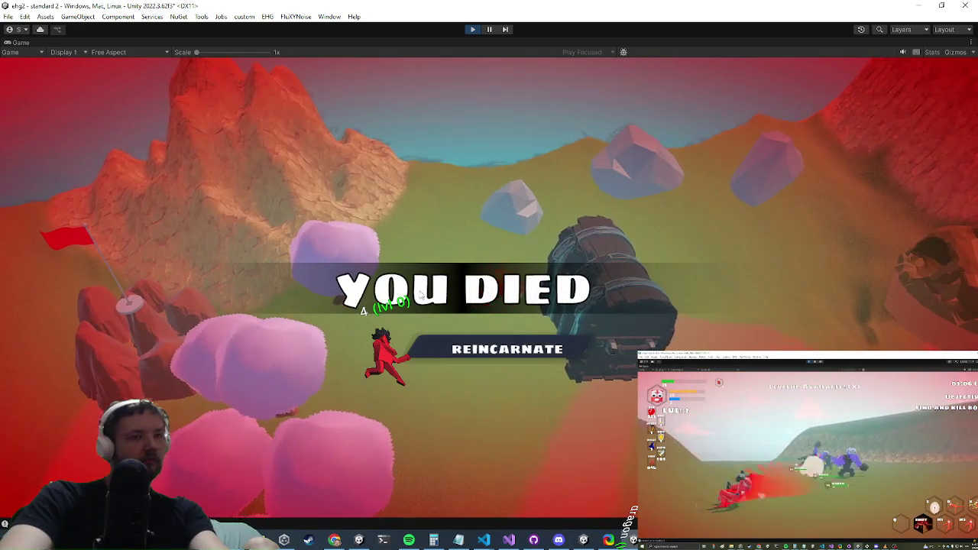
- Reincarnate the dead character and choose the Find Items upgrade
{"action": "left_click", "coordinate": [491, 351]}
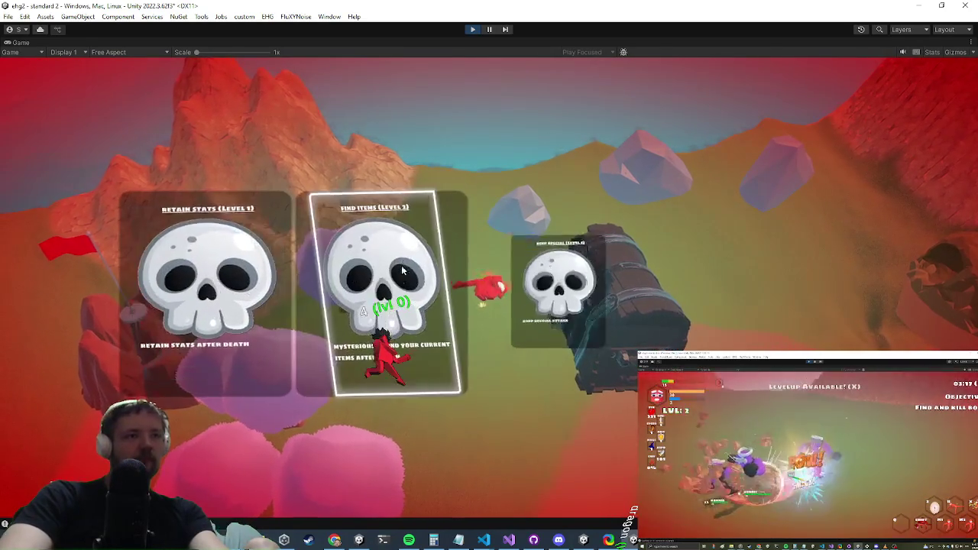
{"action": "left_click", "coordinate": [393, 289]}
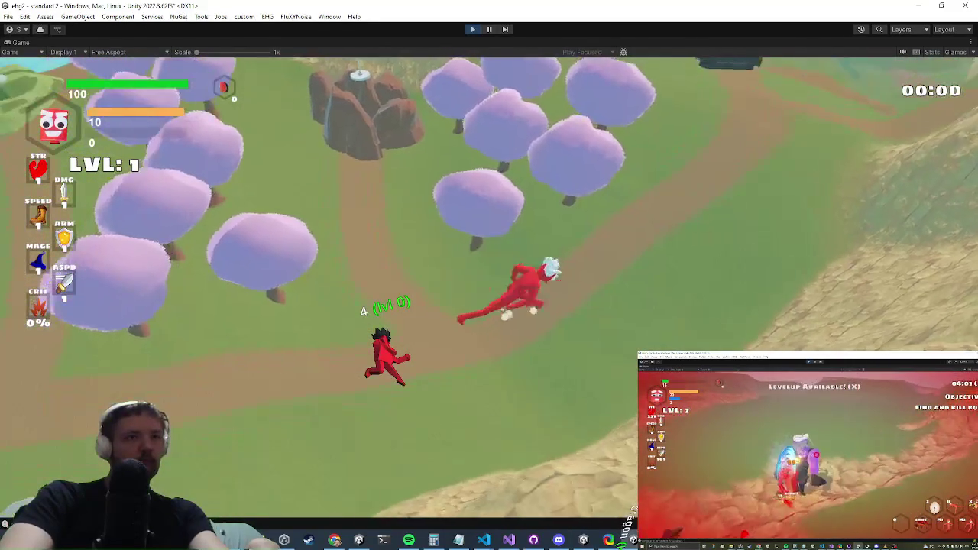
{"action": "key", "text": "super"}
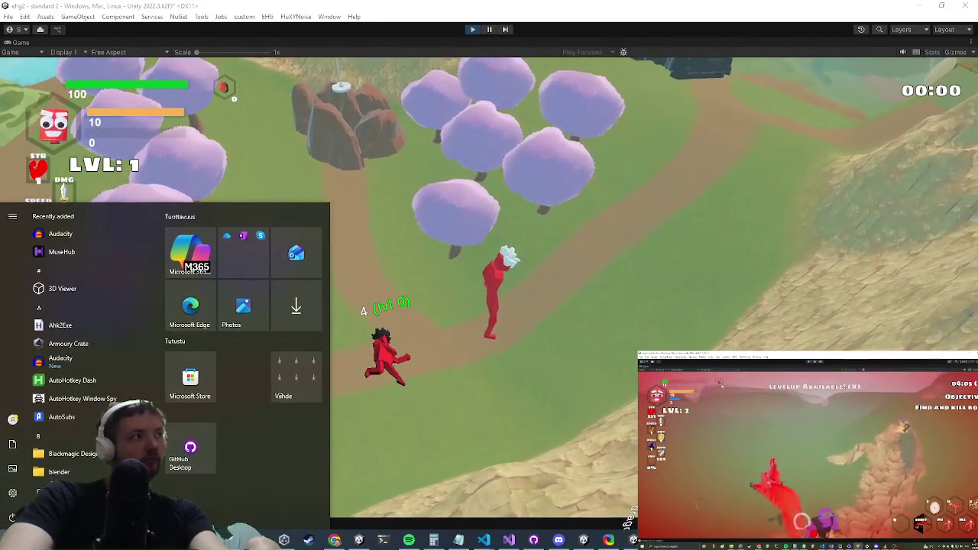
{"action": "key", "text": "super"}
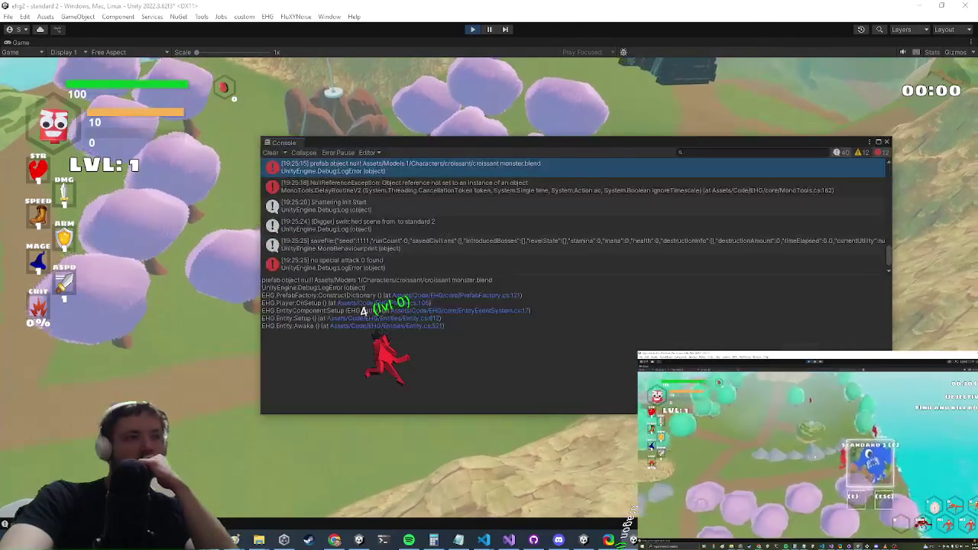
- Inspect the NullReferenceException's stack trace in the Console, then close it
{"action": "scroll", "coordinate": [440, 228], "scroll_direction": "up", "scroll_amount": 3}
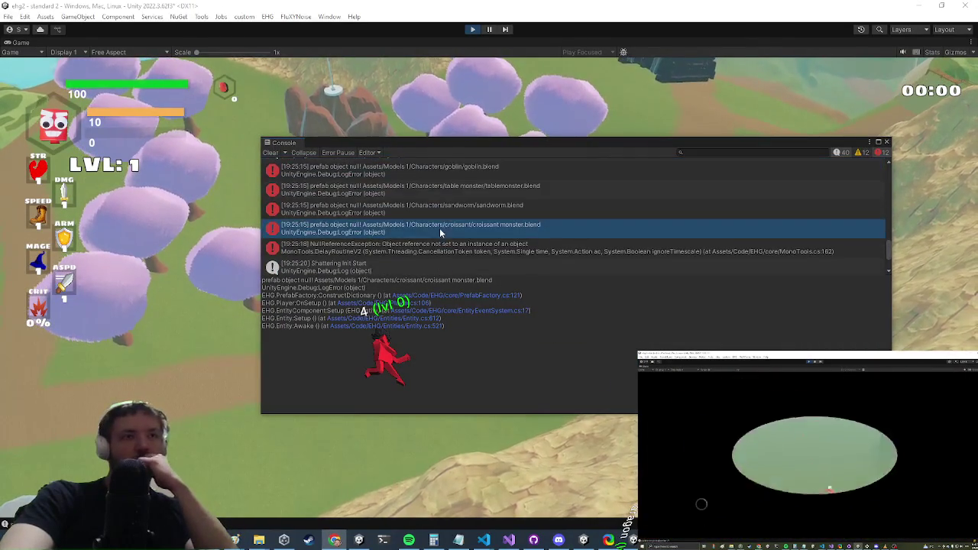
{"action": "scroll", "coordinate": [436, 199], "scroll_direction": "up", "scroll_amount": 5}
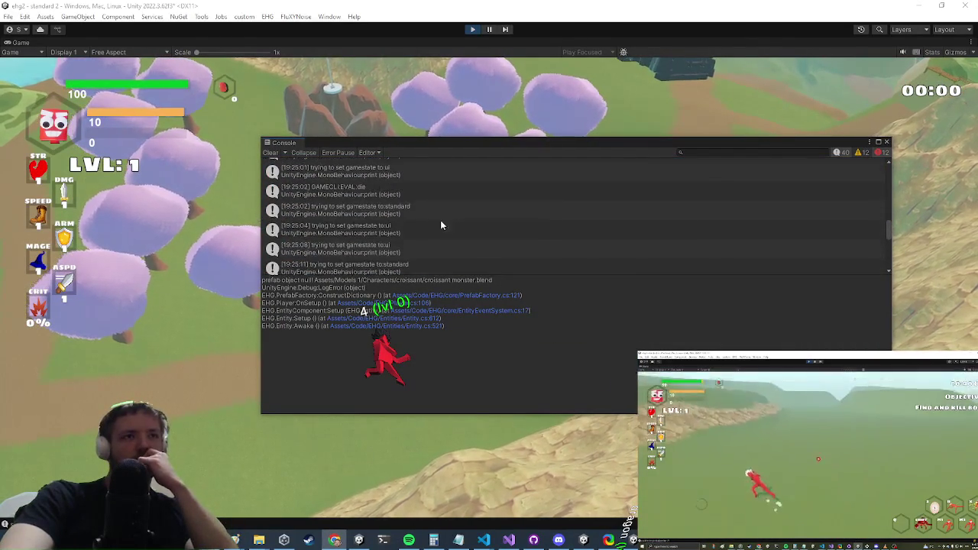
{"action": "scroll", "coordinate": [405, 244], "scroll_direction": "up", "scroll_amount": 5}
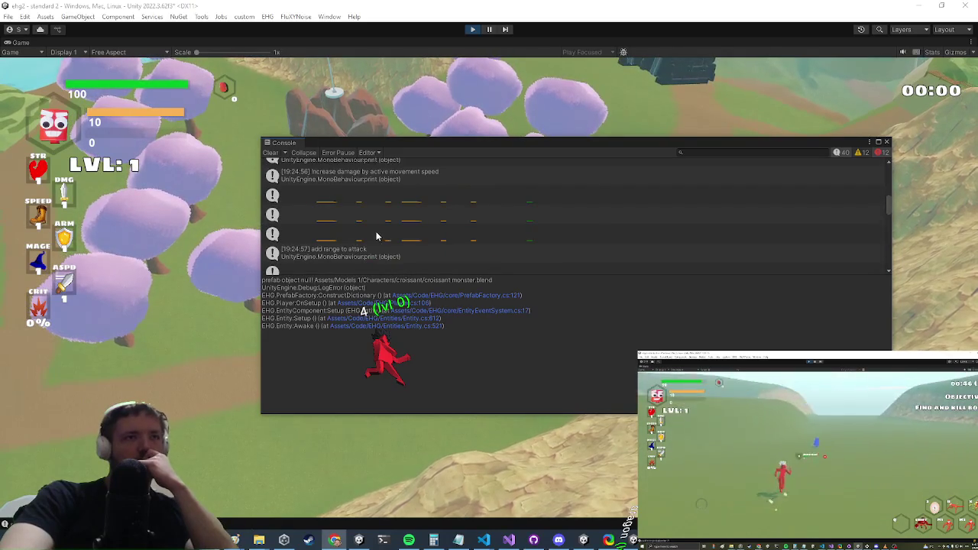
{"action": "scroll", "coordinate": [376, 237], "scroll_direction": "down", "scroll_amount": 5}
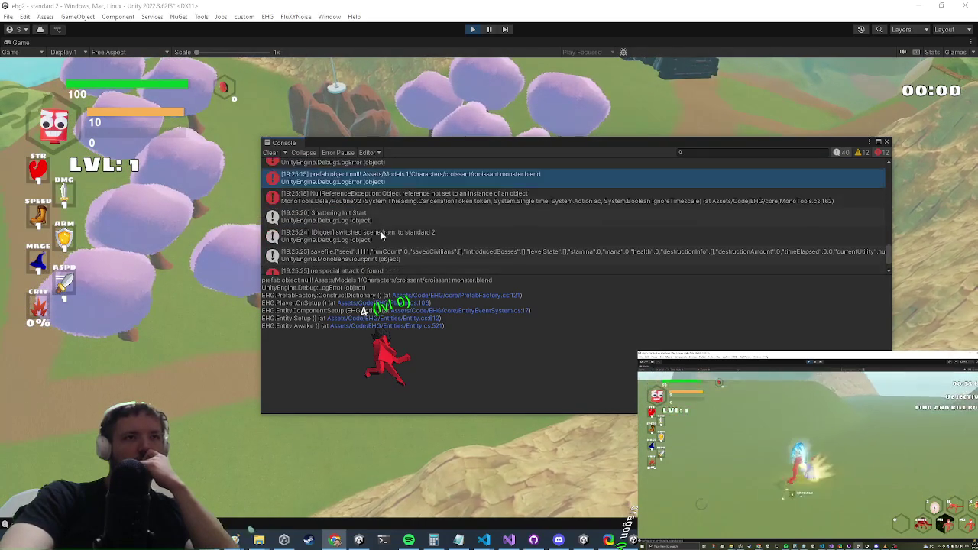
{"action": "left_click", "coordinate": [409, 199]}
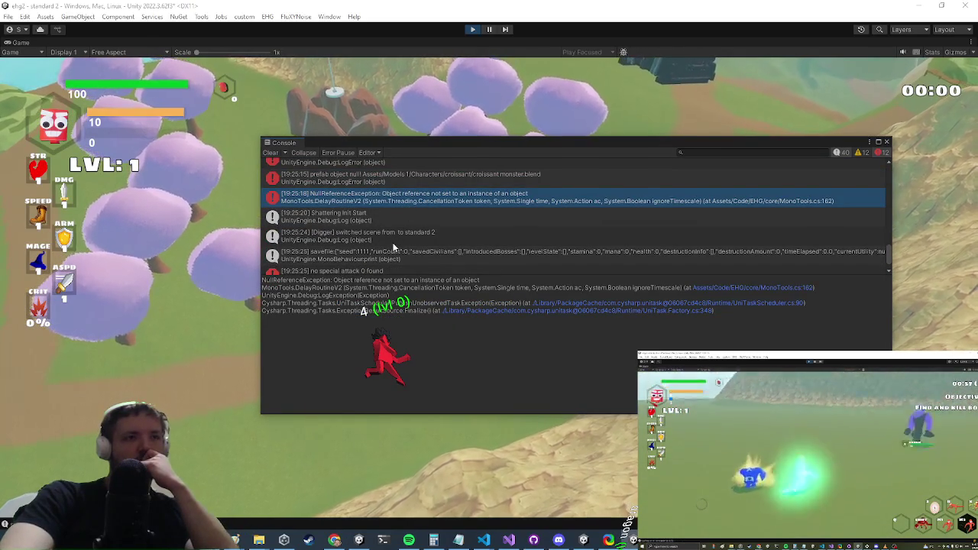
{"action": "left_click", "coordinate": [622, 148]}
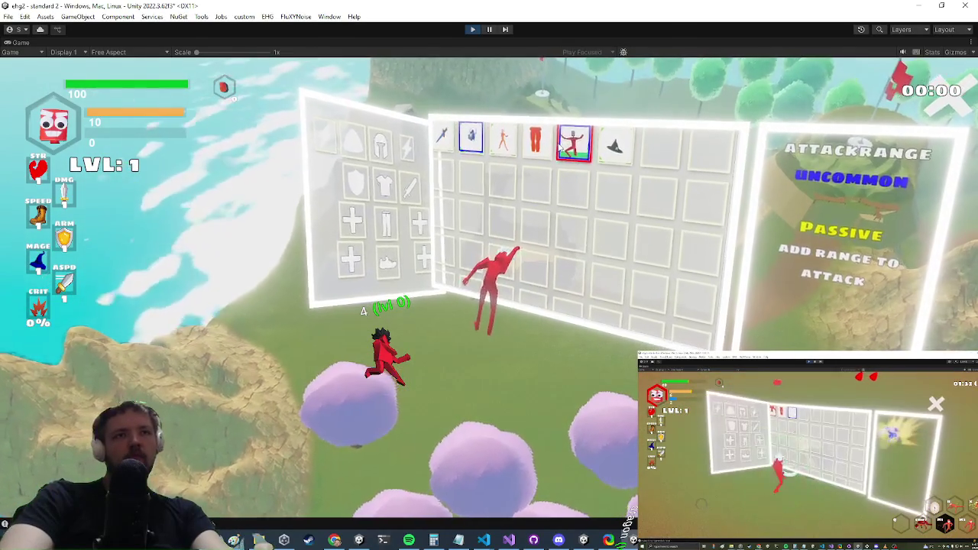
- Equip the Spellcast Left item in the left hand
{"action": "left_click", "coordinate": [496, 140]}
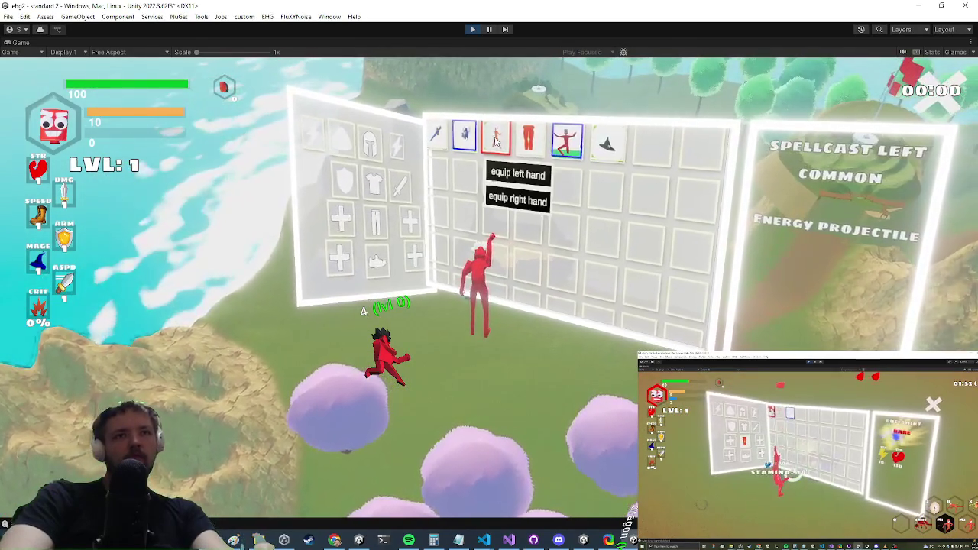
{"action": "left_click", "coordinate": [527, 175]}
{"action": "key", "text": "Escape"}
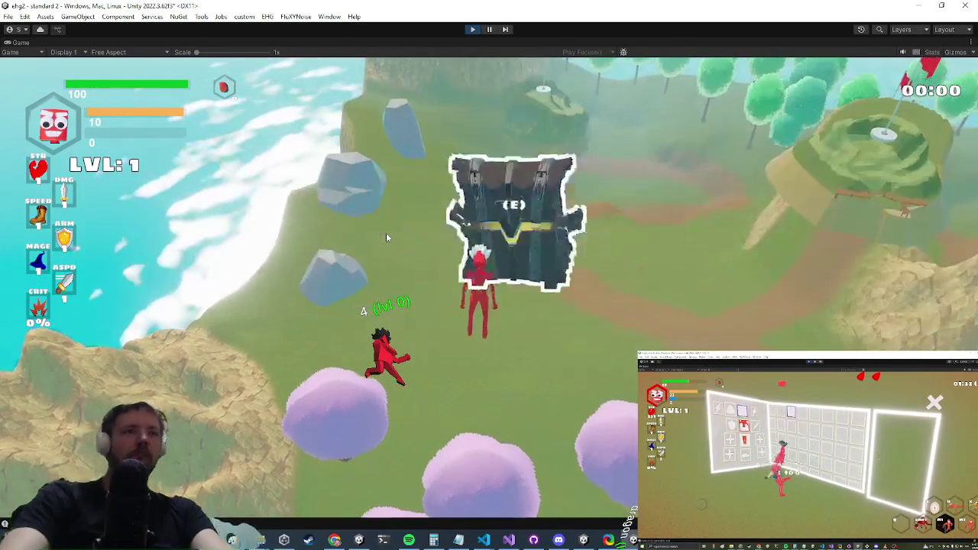
- Reopen the chest, equip OnHitFire for a flaming weapon, then bring up the Settings menu
{"action": "key", "text": "e"}
{"action": "key", "text": "Escape"}
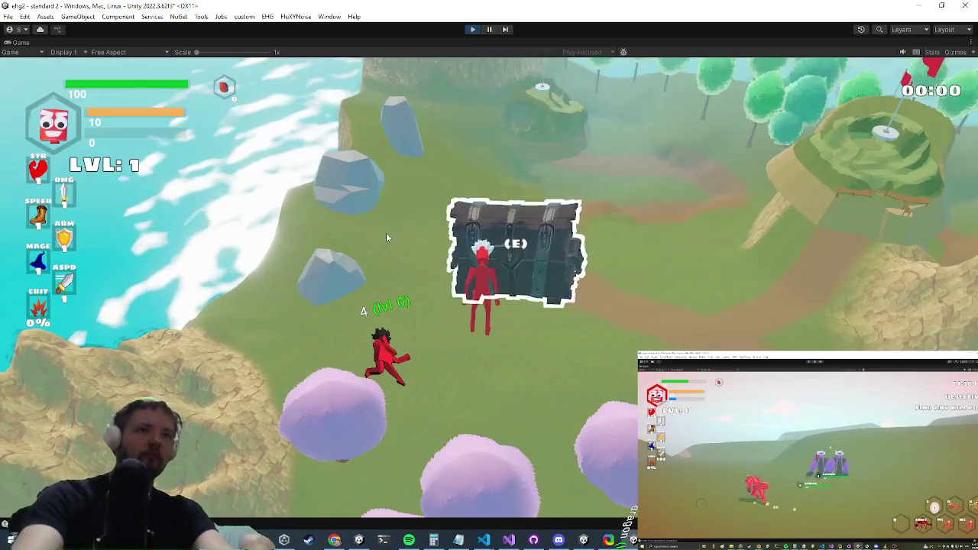
{"action": "key", "text": "e"}
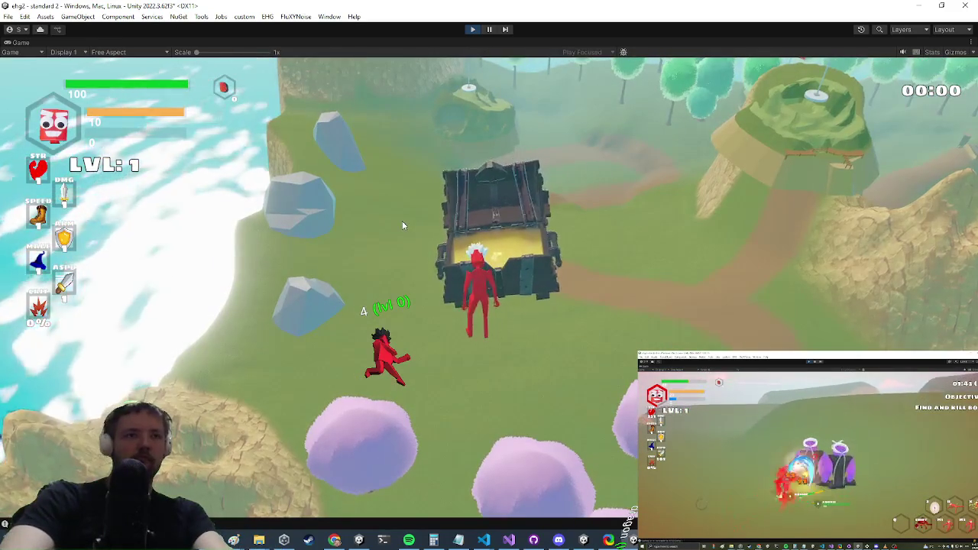
{"action": "left_click", "coordinate": [709, 254]}
{"action": "left_click", "coordinate": [710, 294]}
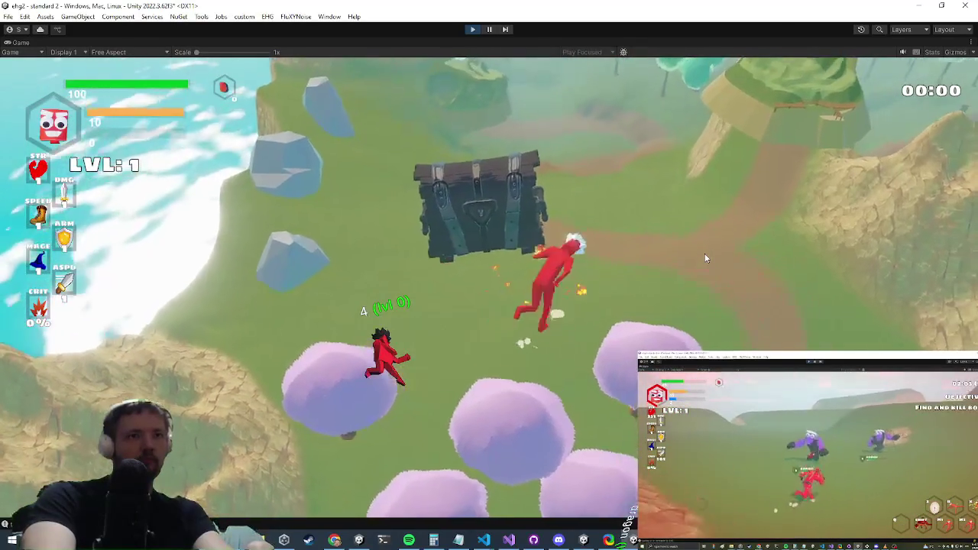
{"action": "key", "text": "Escape"}
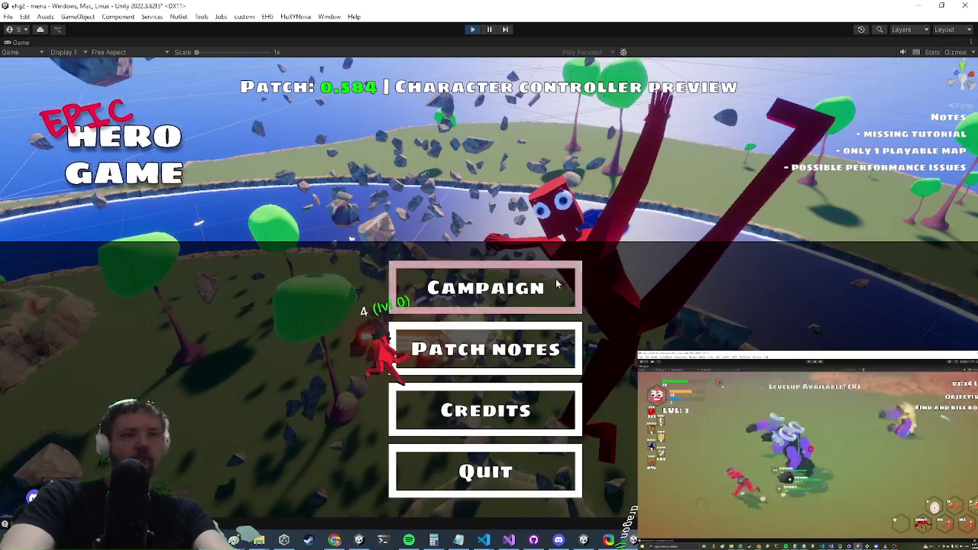
- Start a new campaign game and equip the ring into a hand slot
{"action": "left_click", "coordinate": [513, 283]}
{"action": "left_click", "coordinate": [514, 280]}
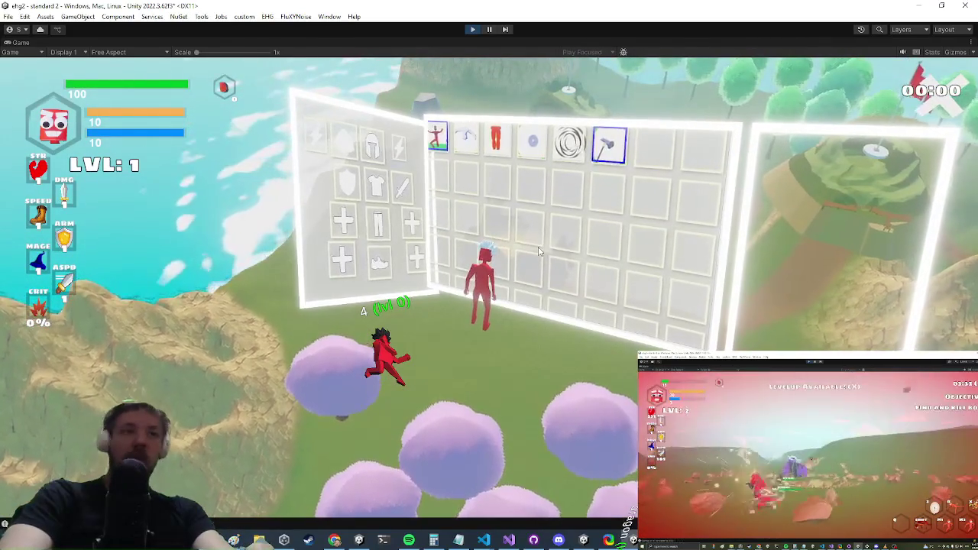
{"action": "right_click", "coordinate": [572, 145]}
{"action": "left_click", "coordinate": [587, 186]}
- Save the game with the 'savegames' debug command, then exit to the main menu
{"action": "key", "text": "Tab"}
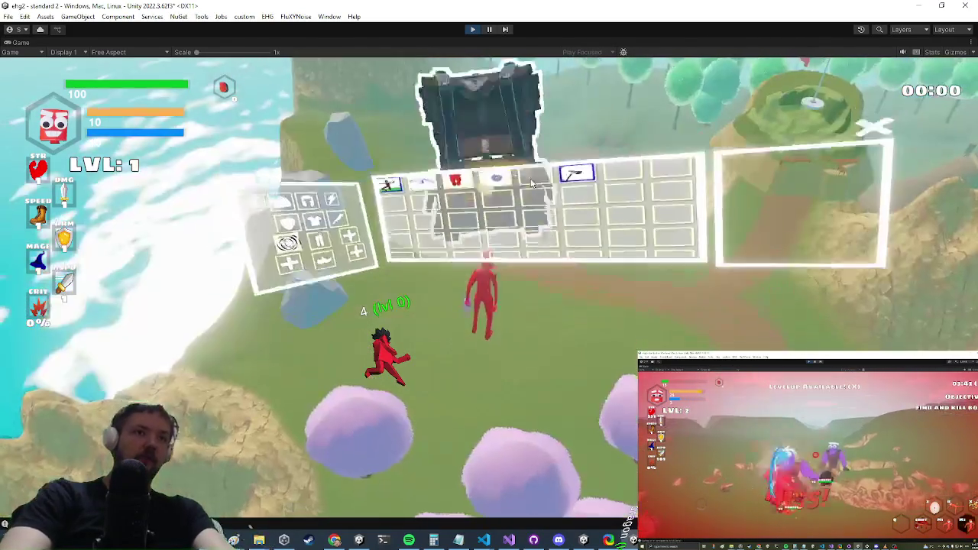
{"action": "type", "text": "savegames"}
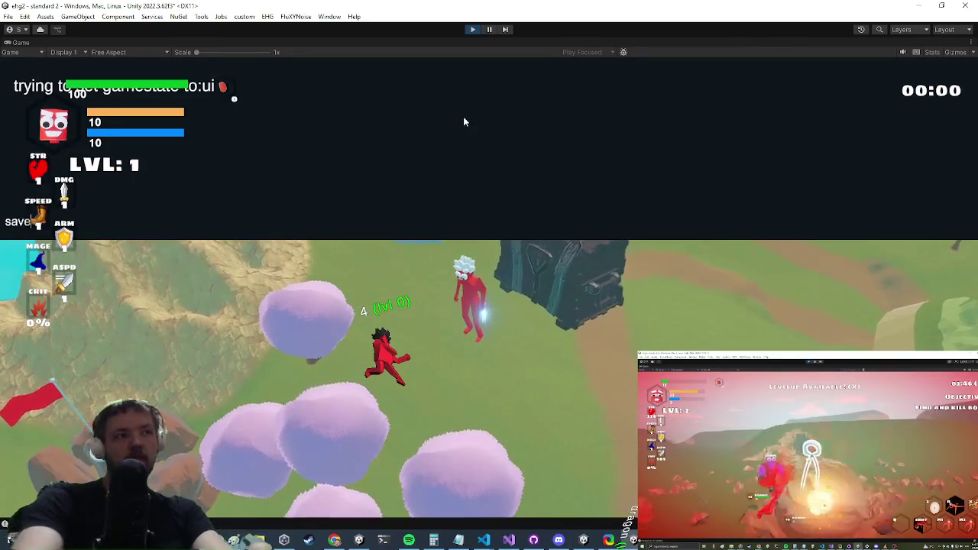
{"action": "key", "text": "Tab"}
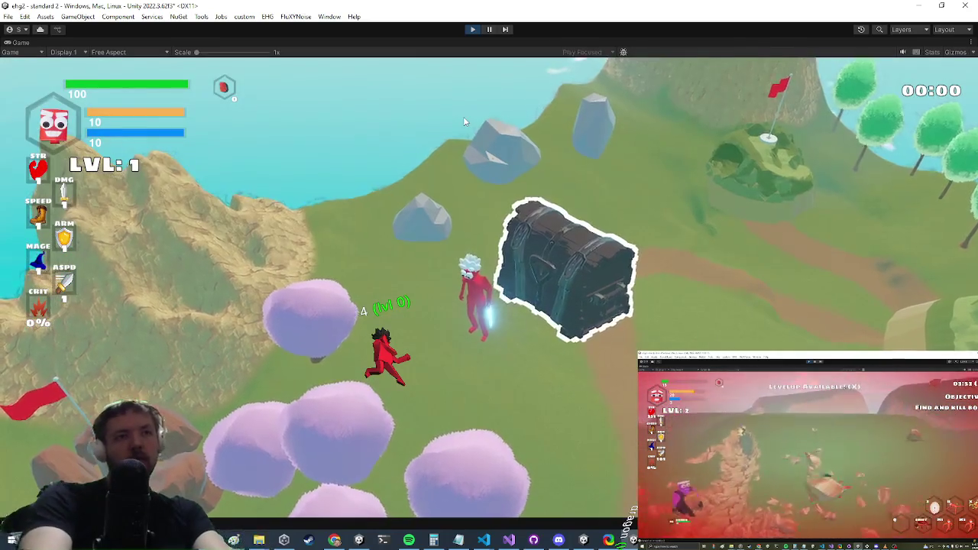
{"action": "key", "text": "Escape"}
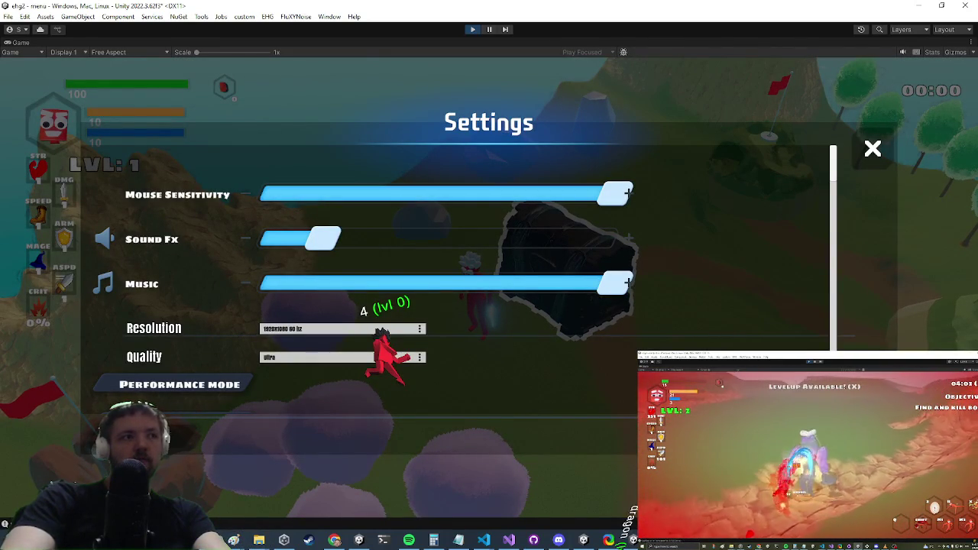
{"action": "key", "text": "Escape"}
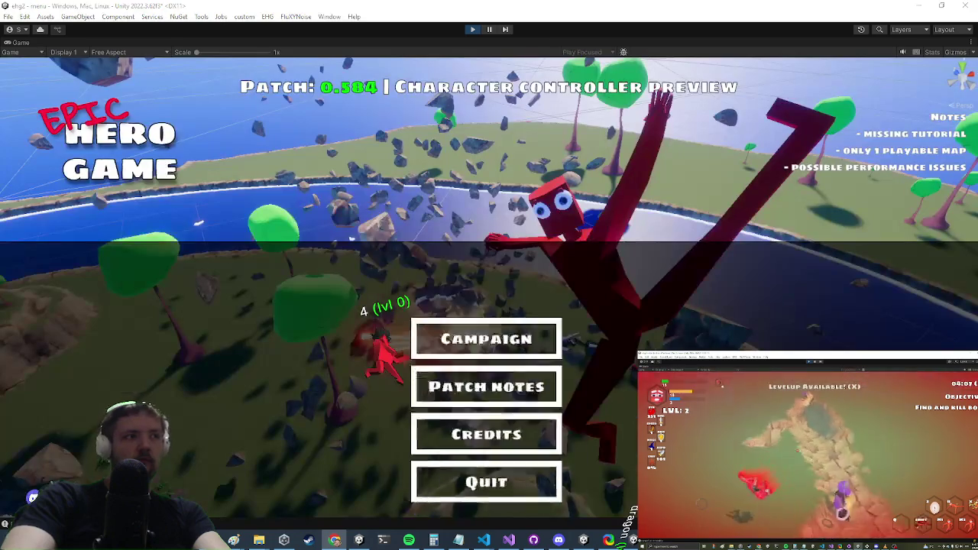
- Load the saved game from the Campaign menu's Load game option
{"action": "left_click", "coordinate": [482, 287]}
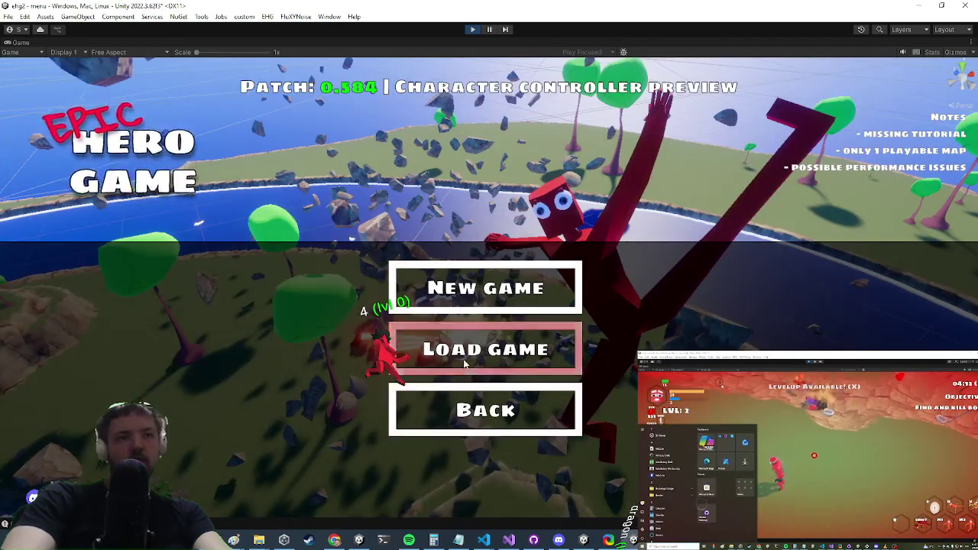
{"action": "left_click", "coordinate": [459, 348]}
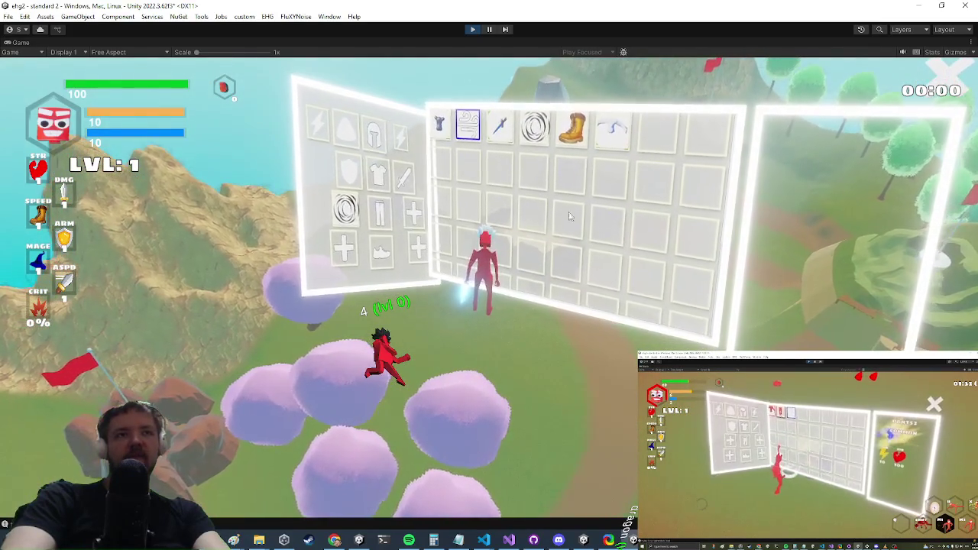
- Equip the sword, boots and Magic Robes, then dismiss the popup to begin the Apocalypse fight
{"action": "left_click", "coordinate": [501, 130]}
{"action": "left_click", "coordinate": [514, 172]}
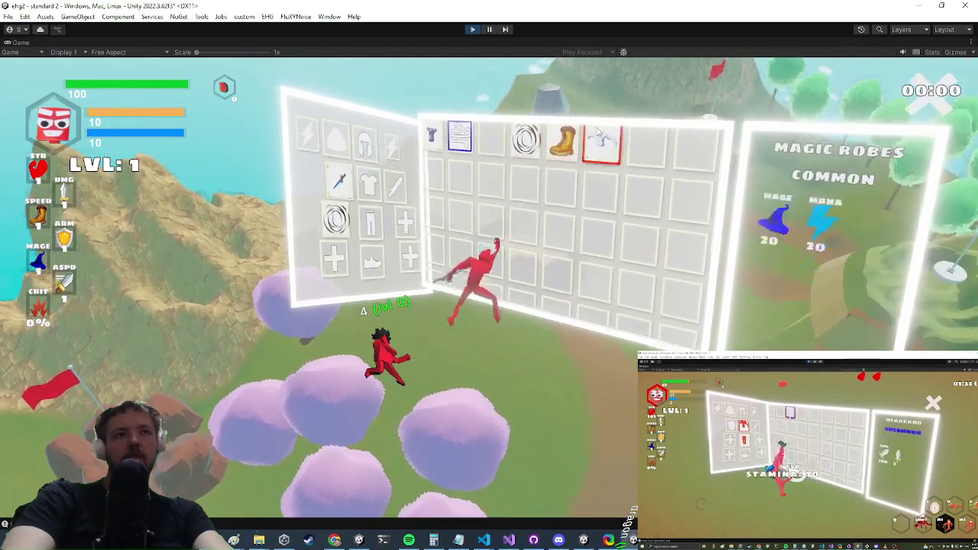
{"action": "left_click", "coordinate": [565, 139]}
{"action": "left_click", "coordinate": [585, 183]}
{"action": "left_click", "coordinate": [614, 148]}
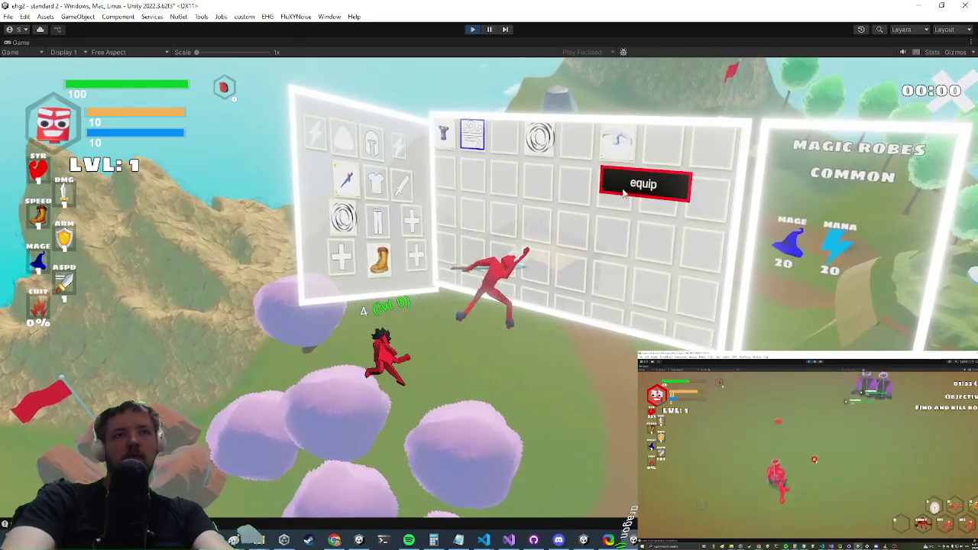
{"action": "left_click", "coordinate": [600, 177]}
{"action": "key", "text": "Tab"}
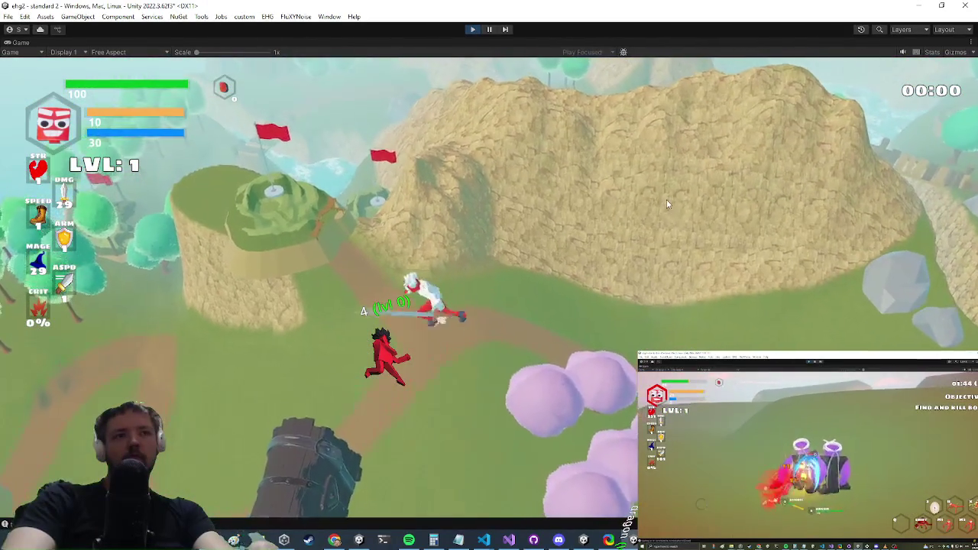
{"action": "key", "text": "c"}
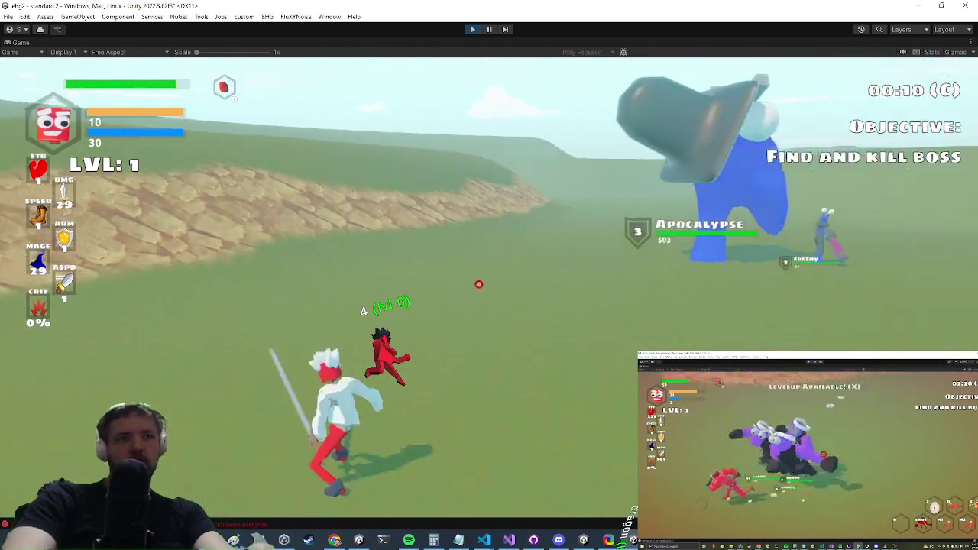
- Hit the Apocalypse boss with a cone attack and melee slashes, then stop Play mode with Ctrl+P
{"action": "left_click", "coordinate": [487, 284]}
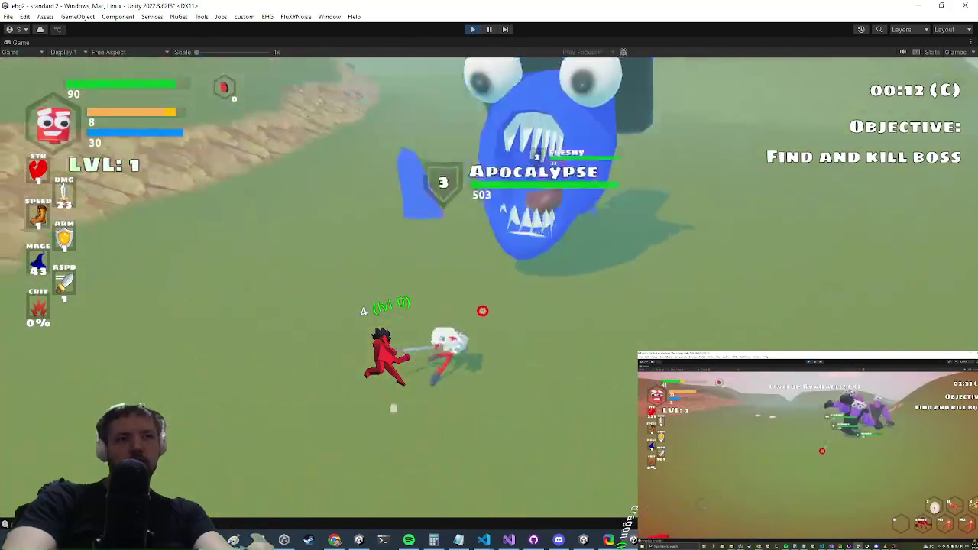
{"action": "left_click", "coordinate": [476, 284]}
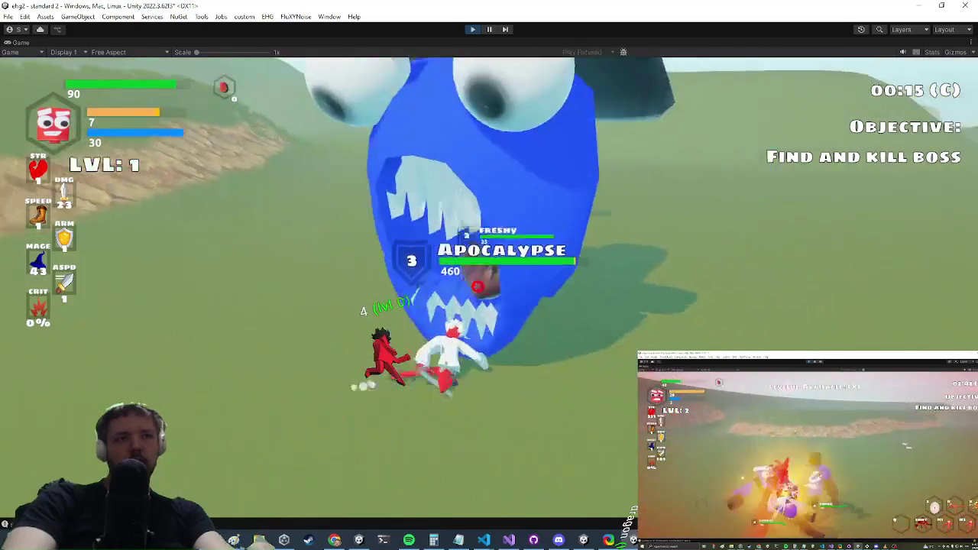
{"action": "left_click", "coordinate": [478, 287]}
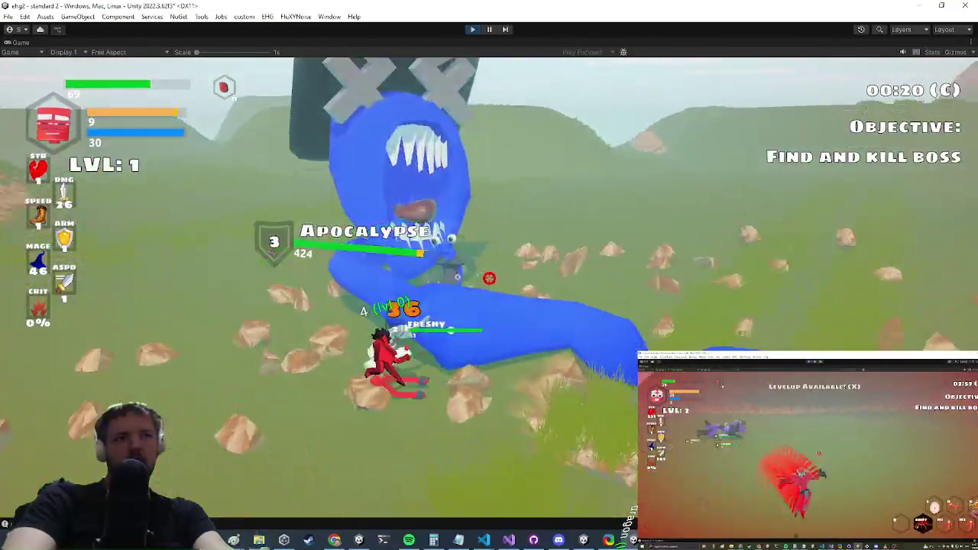
{"action": "left_click", "coordinate": [500, 285]}
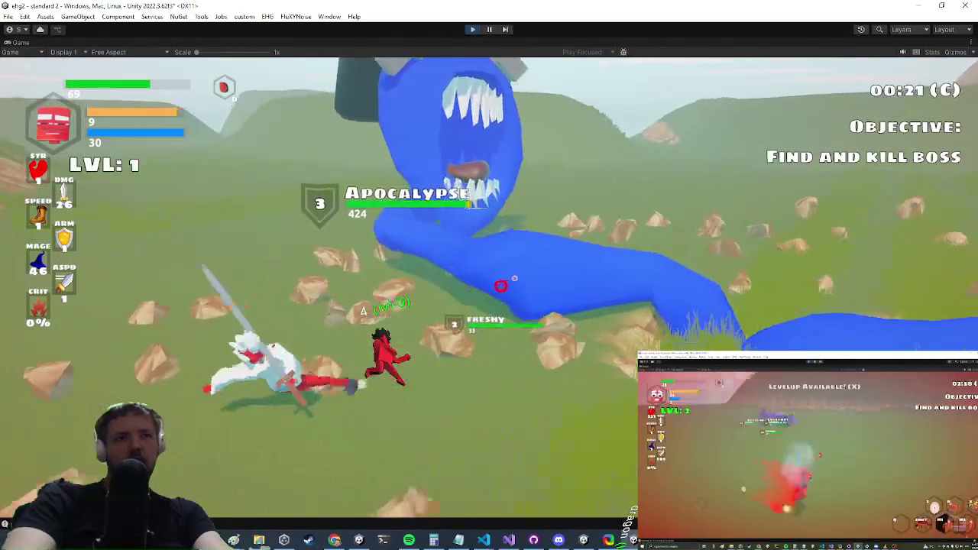
{"action": "left_click", "coordinate": [495, 288]}
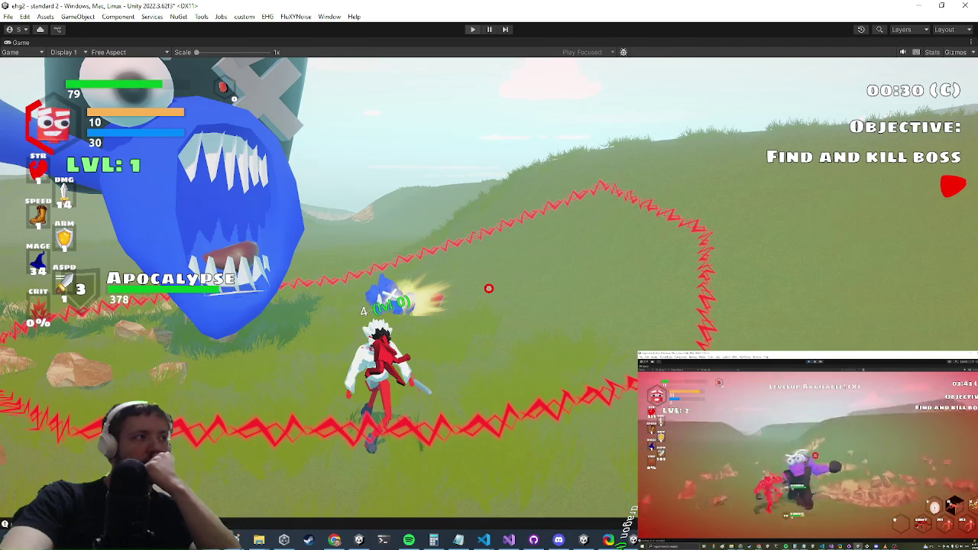
{"action": "key", "text": "ctrl+p"}
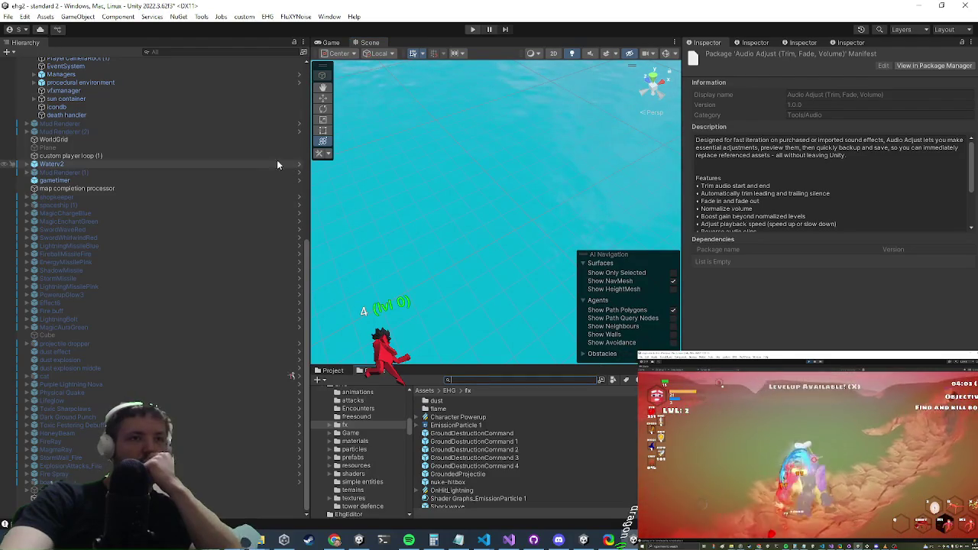
- Expand mainchar Variant (2) at the top of the Hierarchy to list its hitbox children
{"action": "scroll", "coordinate": [157, 342], "scroll_direction": "up", "scroll_amount": 10}
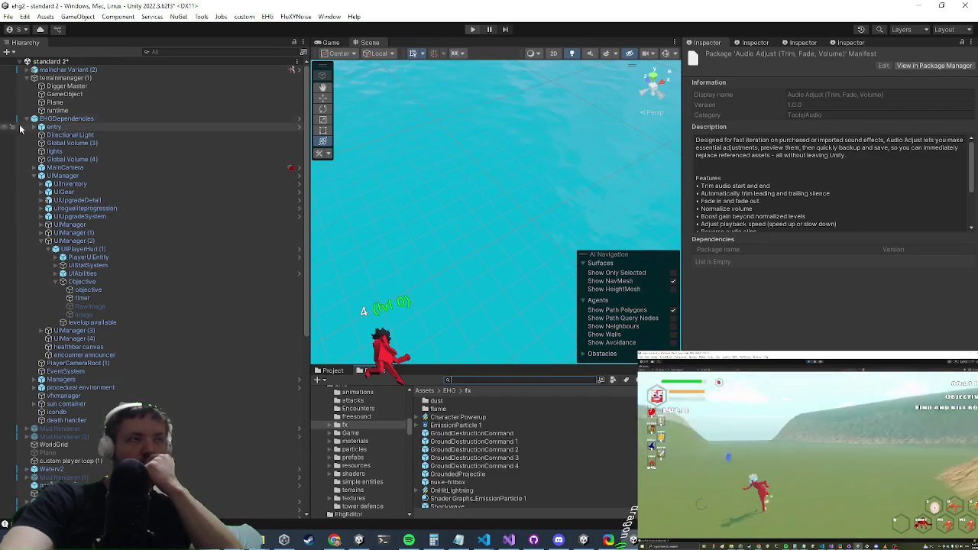
{"action": "left_click", "coordinate": [27, 70]}
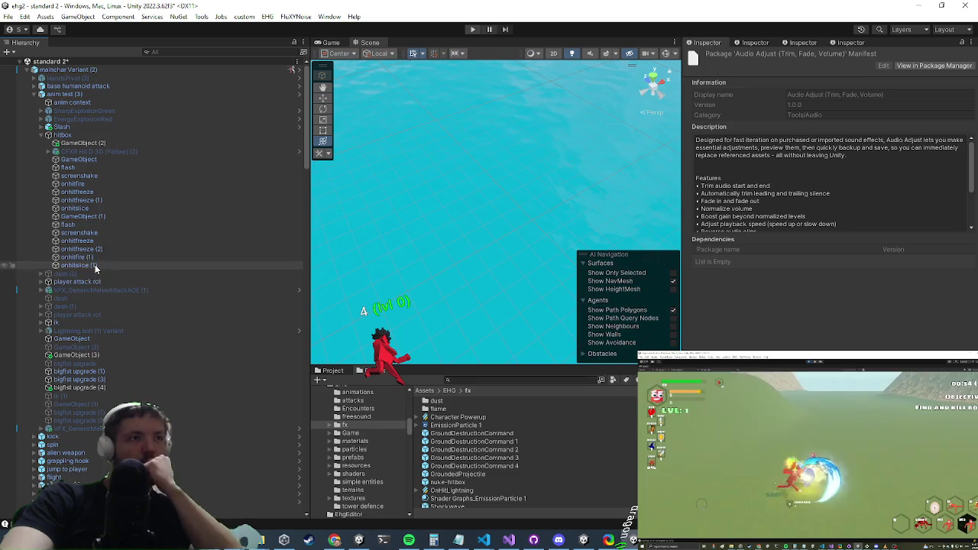
- Inspect the screenshake, GameObject, onhitfreeze and onhitfire effect objects one by one
{"action": "left_click", "coordinate": [146, 176]}
{"action": "left_click", "coordinate": [97, 159]}
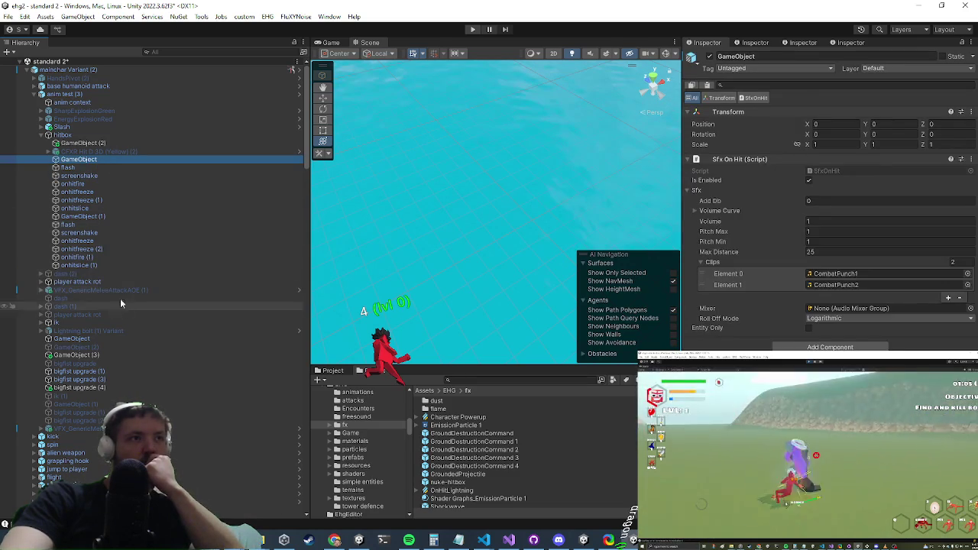
{"action": "left_click", "coordinate": [120, 250]}
{"action": "left_click", "coordinate": [101, 238]}
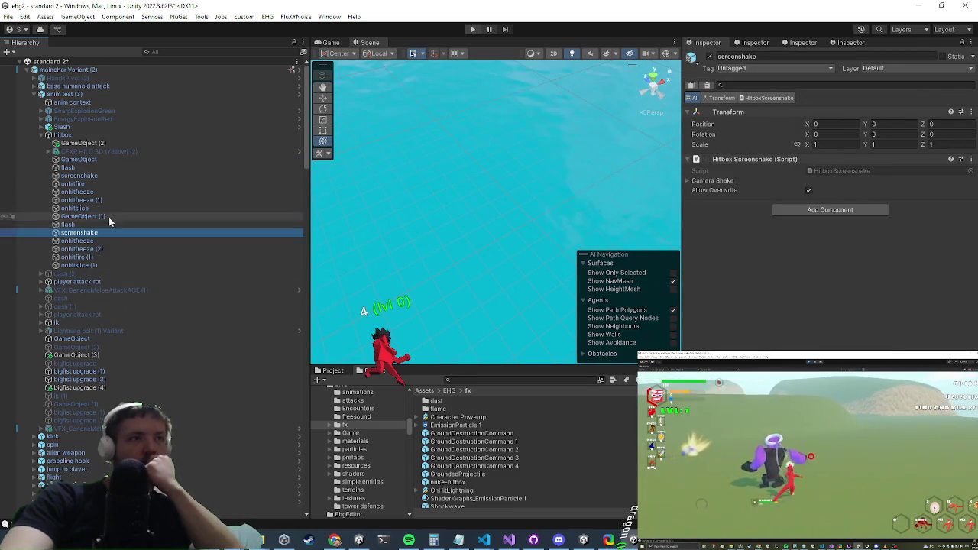
{"action": "left_click", "coordinate": [107, 217]}
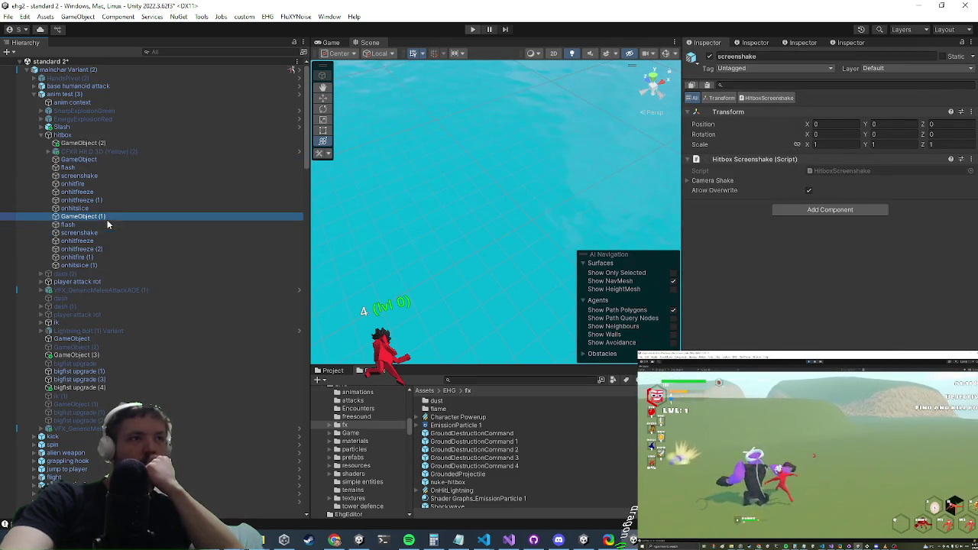
{"action": "left_click", "coordinate": [127, 183]}
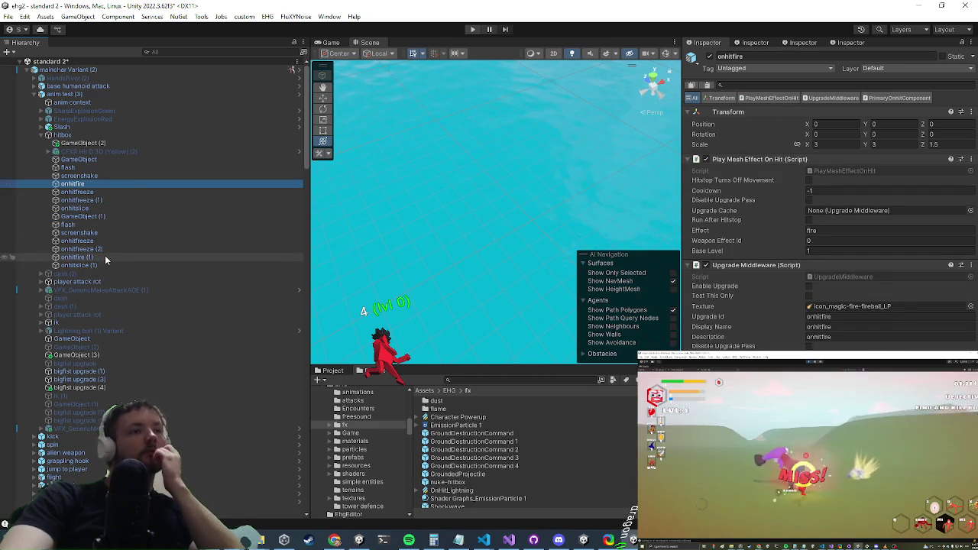
{"action": "left_click", "coordinate": [80, 257]}
- Find meleeshockwave further down the Hierarchy and view its Equipment settings in the Inspector
{"action": "scroll", "coordinate": [137, 382], "scroll_direction": "down", "scroll_amount": 5}
{"action": "scroll", "coordinate": [136, 367], "scroll_direction": "down", "scroll_amount": 15}
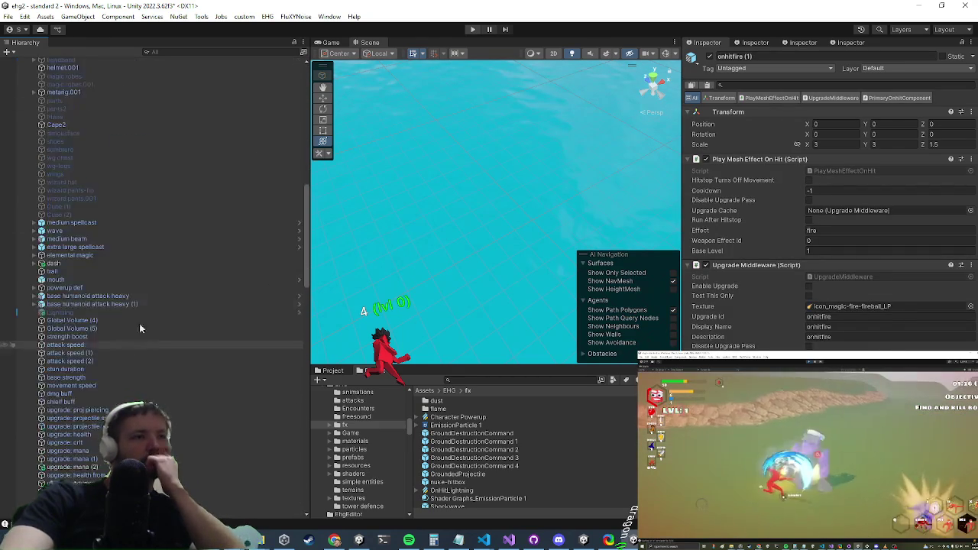
{"action": "scroll", "coordinate": [128, 310], "scroll_direction": "down", "scroll_amount": 3}
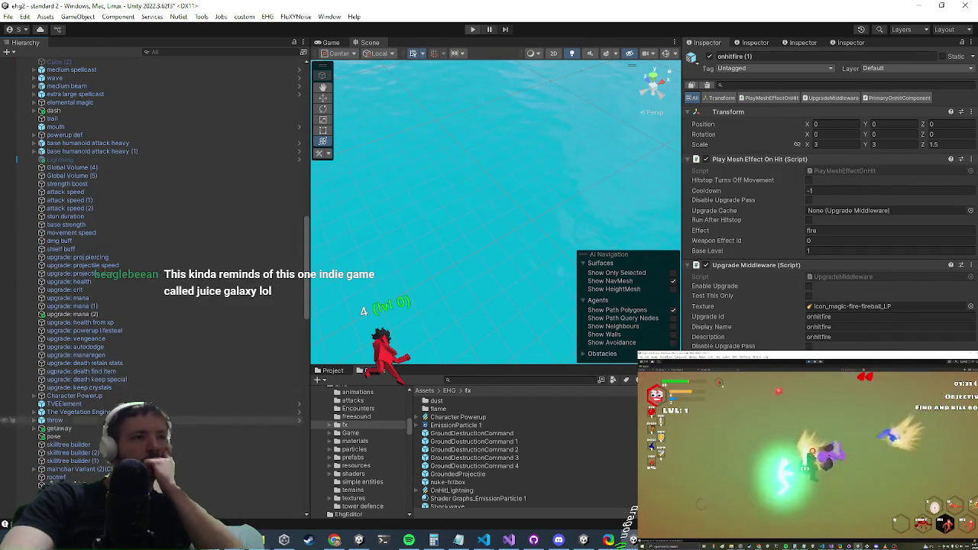
{"action": "scroll", "coordinate": [153, 283], "scroll_direction": "down", "scroll_amount": 2}
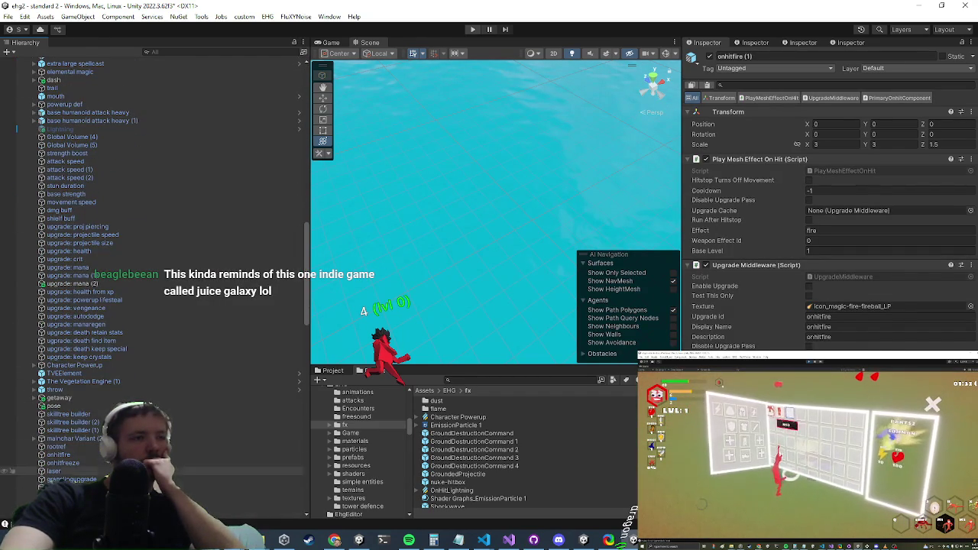
{"action": "scroll", "coordinate": [153, 283], "scroll_direction": "down", "scroll_amount": 3}
{"action": "scroll", "coordinate": [153, 283], "scroll_direction": "down", "scroll_amount": 3}
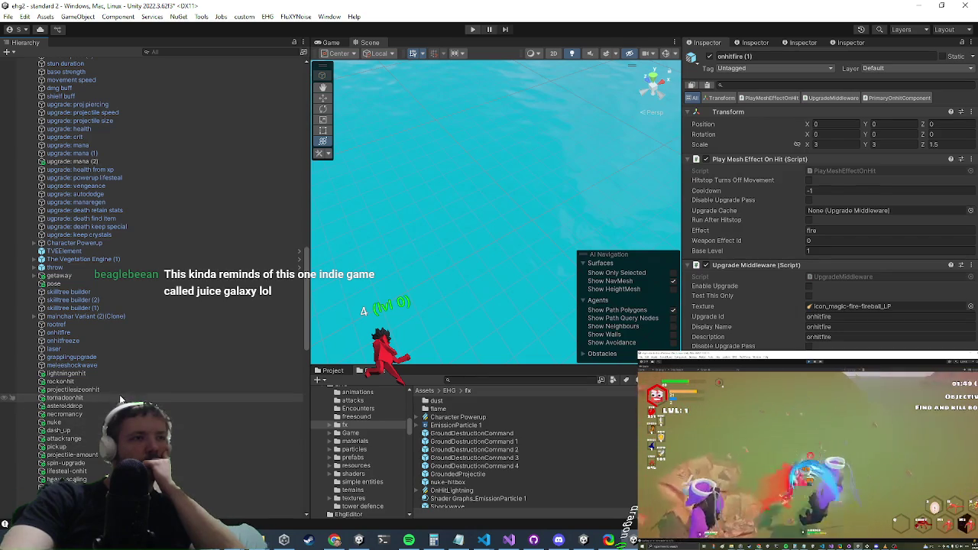
{"action": "scroll", "coordinate": [90, 337], "scroll_direction": "up", "scroll_amount": 3}
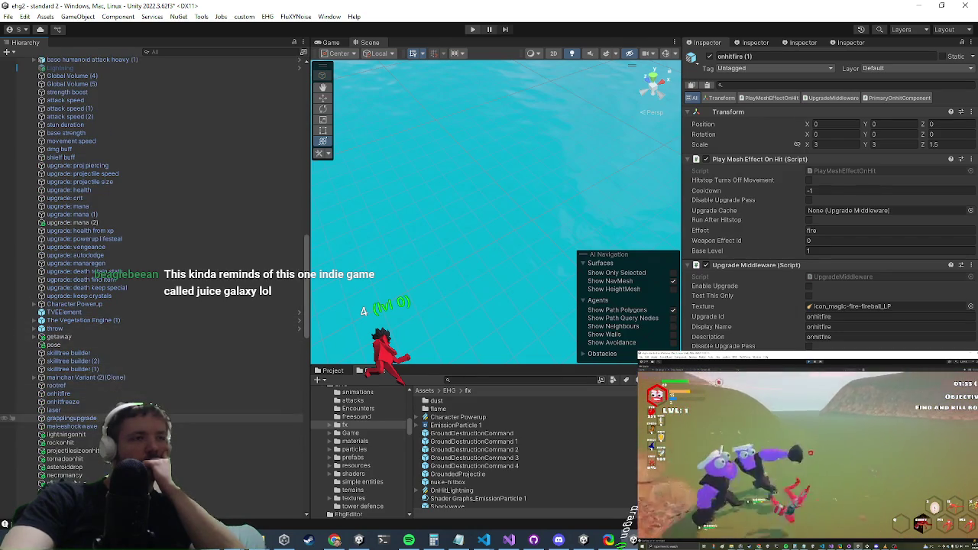
{"action": "left_click", "coordinate": [71, 426]}
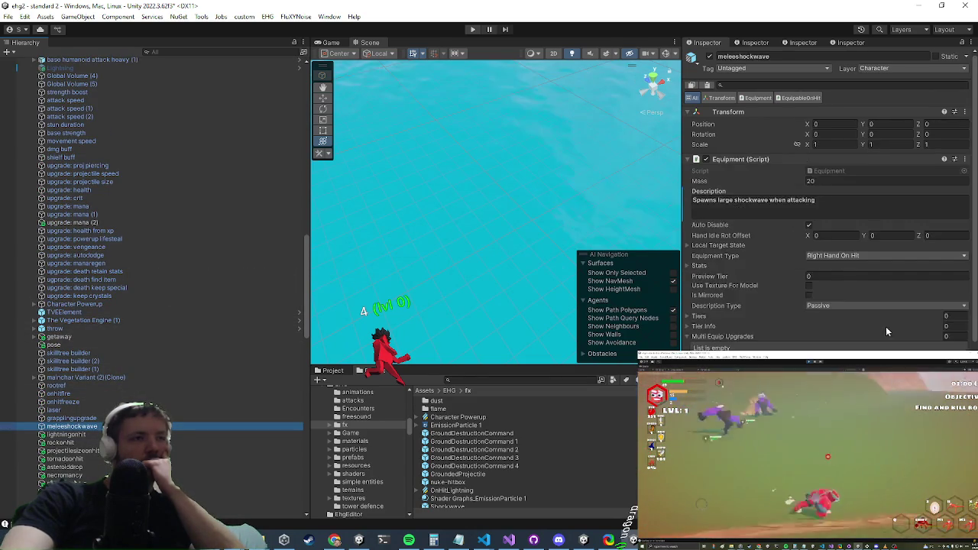
- Select and expand ShockwaveSpawnable, then inspect its Line child down to the Audio Source
{"action": "scroll", "coordinate": [811, 335], "scroll_direction": "down", "scroll_amount": 2}
{"action": "scroll", "coordinate": [814, 321], "scroll_direction": "down", "scroll_amount": 3}
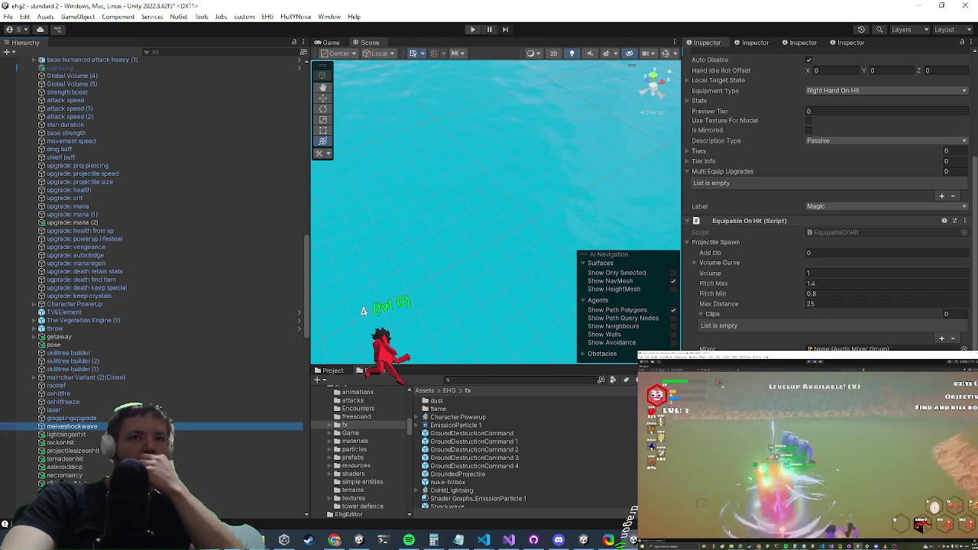
{"action": "scroll", "coordinate": [153, 230], "scroll_direction": "up", "scroll_amount": 10}
{"action": "left_click", "coordinate": [180, 201]}
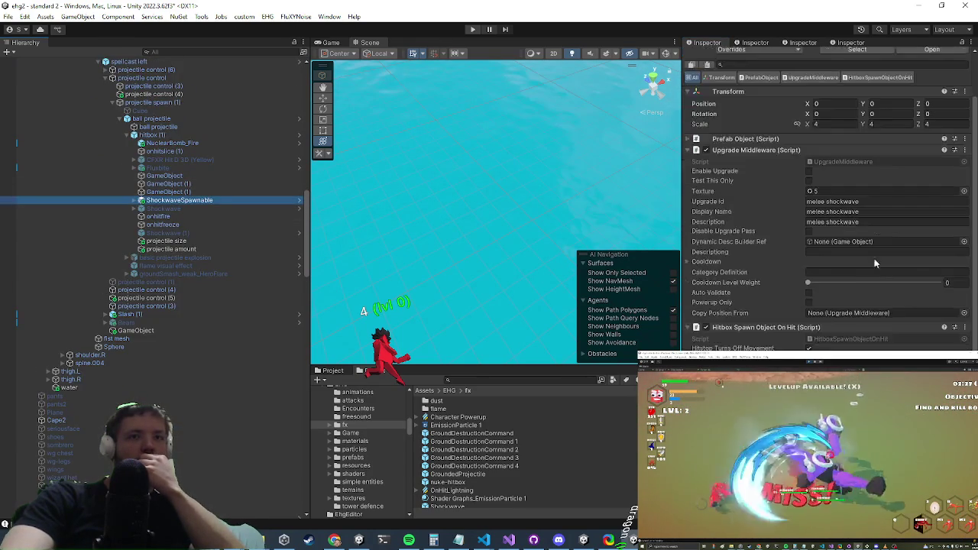
{"action": "left_click", "coordinate": [133, 202]}
{"action": "left_click", "coordinate": [153, 209]}
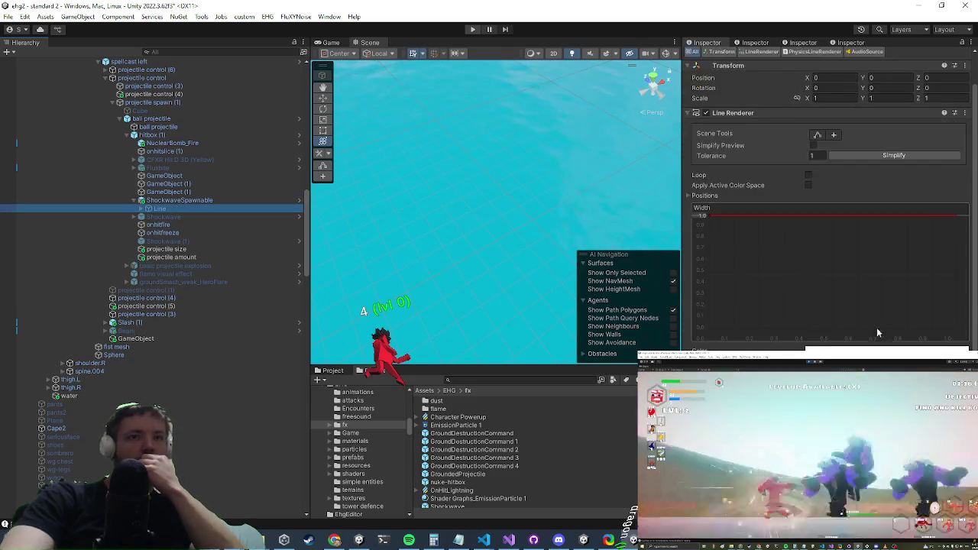
{"action": "scroll", "coordinate": [865, 301], "scroll_direction": "down", "scroll_amount": 5}
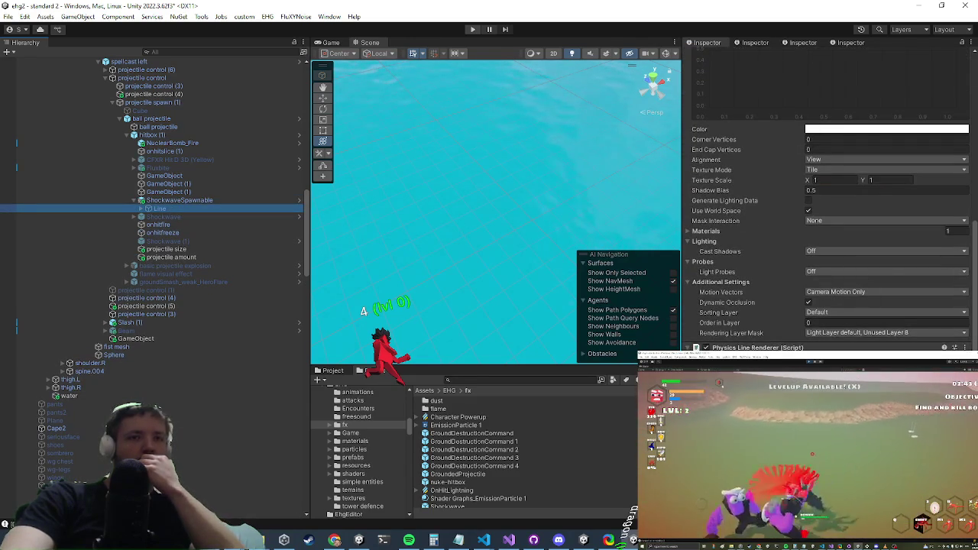
{"action": "scroll", "coordinate": [800, 315], "scroll_direction": "down", "scroll_amount": 5}
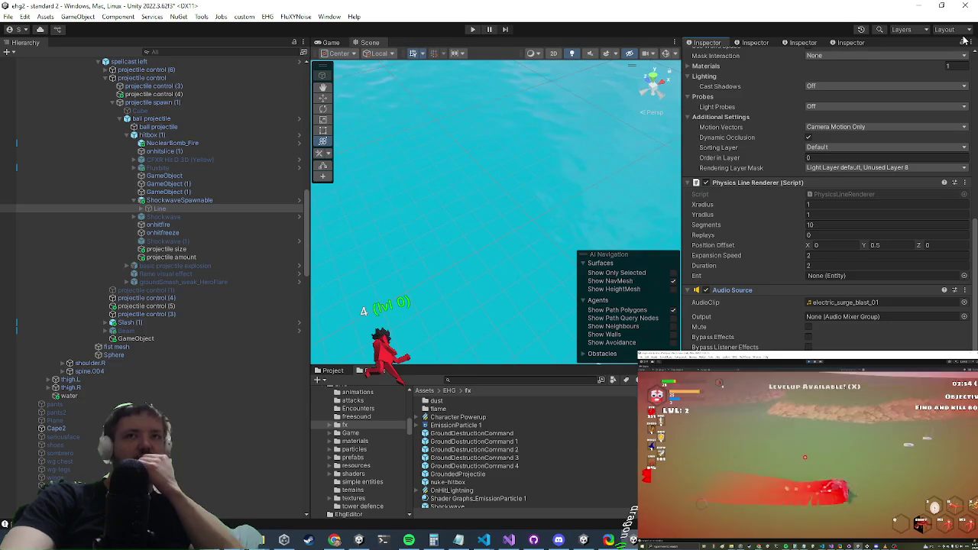
- Open the Anime Sci-Fi Sound Effects Pack folder from the root Assets folder
{"action": "left_click", "coordinate": [421, 392]}
{"action": "scroll", "coordinate": [475, 457], "scroll_direction": "down", "scroll_amount": 5}
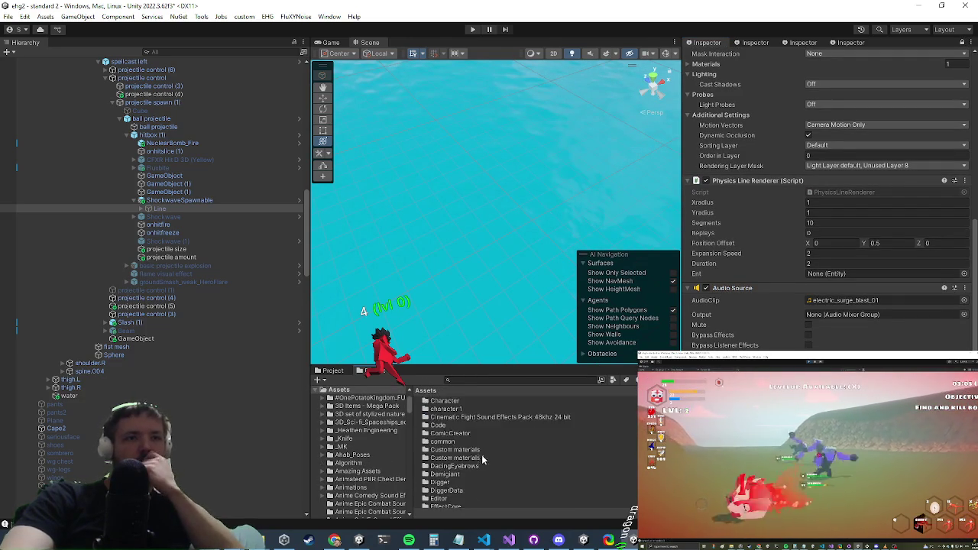
{"action": "scroll", "coordinate": [480, 457], "scroll_direction": "up", "scroll_amount": 5}
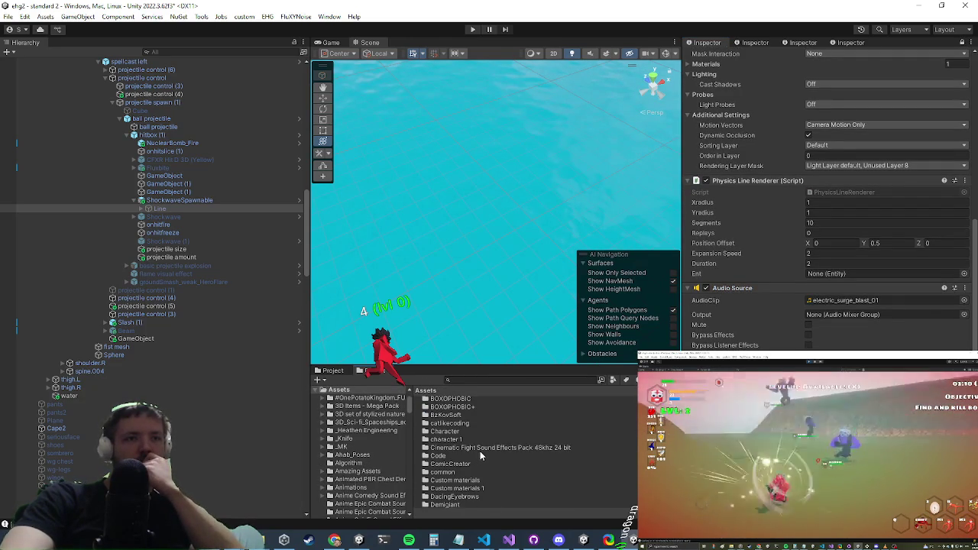
{"action": "scroll", "coordinate": [480, 451], "scroll_direction": "up", "scroll_amount": 5}
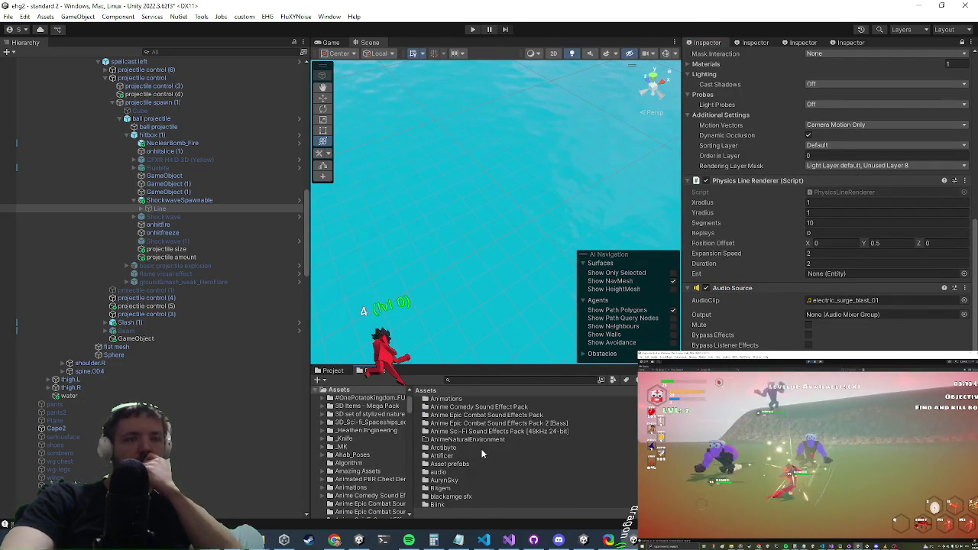
{"action": "left_click", "coordinate": [517, 432]}
{"action": "double_click", "coordinate": [516, 433]}
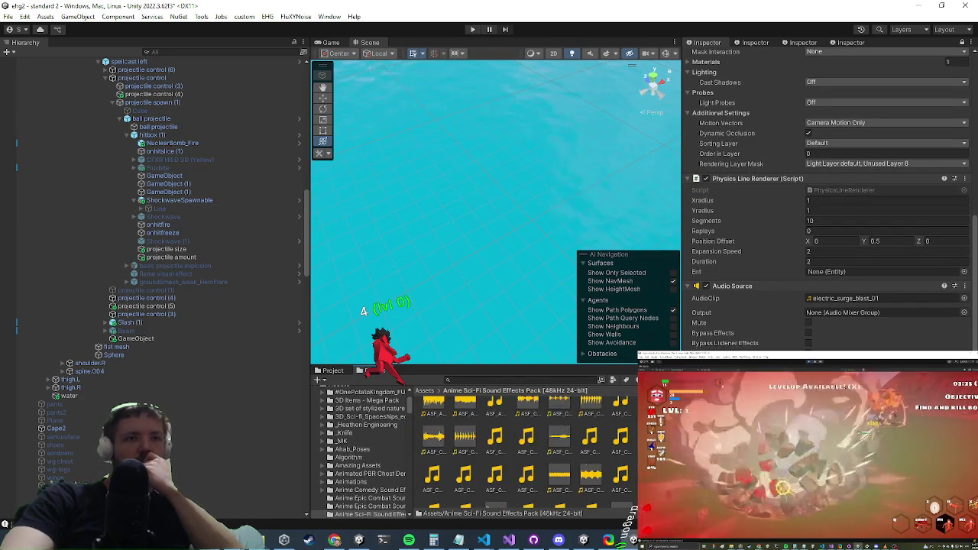
{"action": "scroll", "coordinate": [472, 449], "scroll_direction": "down", "scroll_amount": 10}
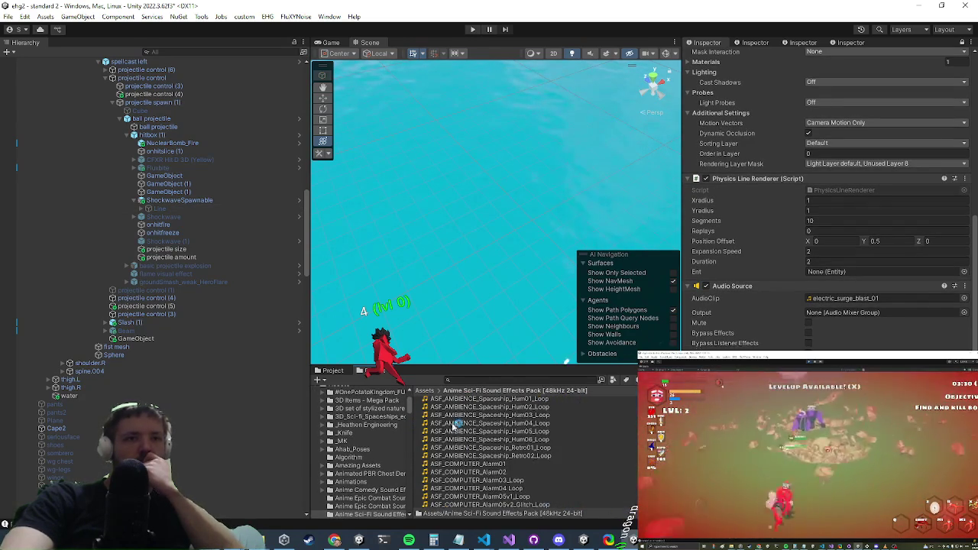
{"action": "scroll", "coordinate": [472, 449], "scroll_direction": "down", "scroll_amount": 10}
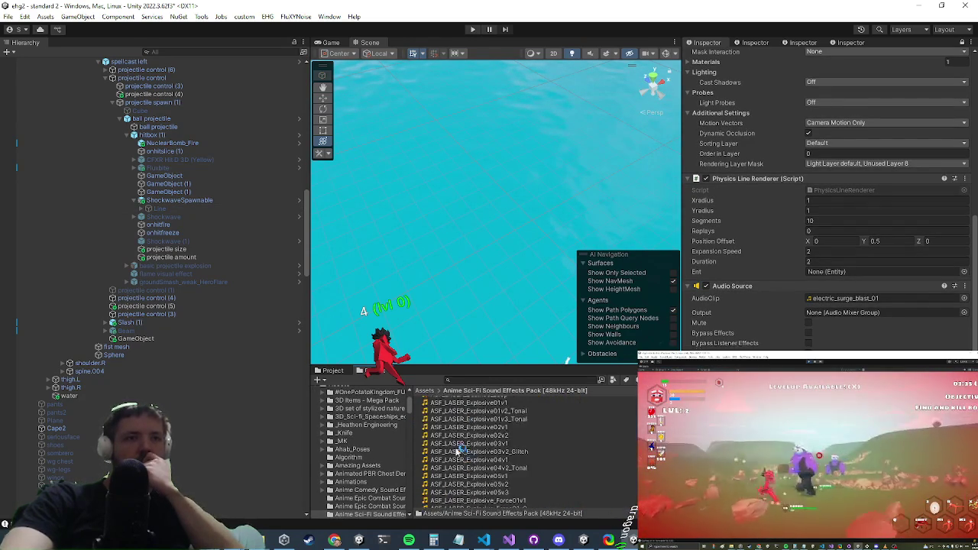
{"action": "scroll", "coordinate": [462, 442], "scroll_direction": "up", "scroll_amount": 5}
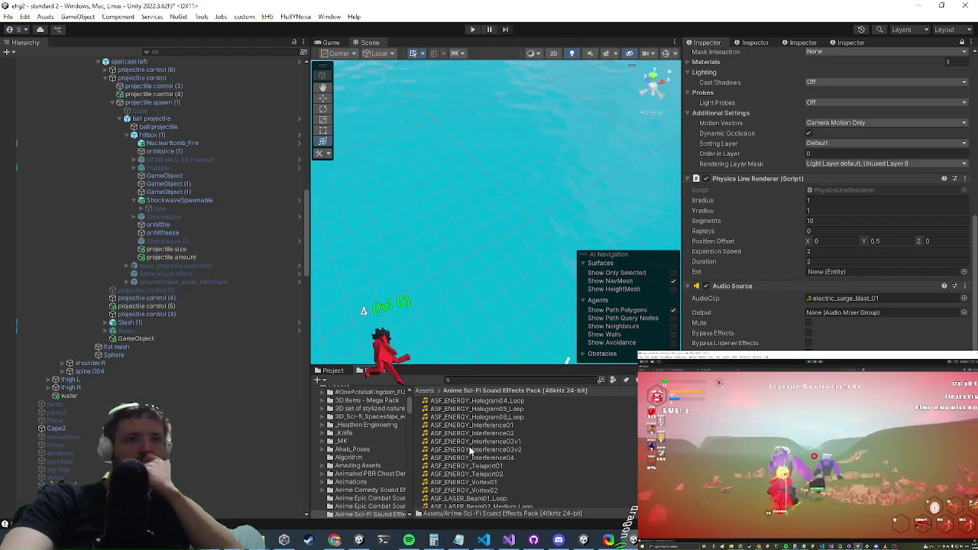
{"action": "scroll", "coordinate": [497, 451], "scroll_direction": "up", "scroll_amount": 5}
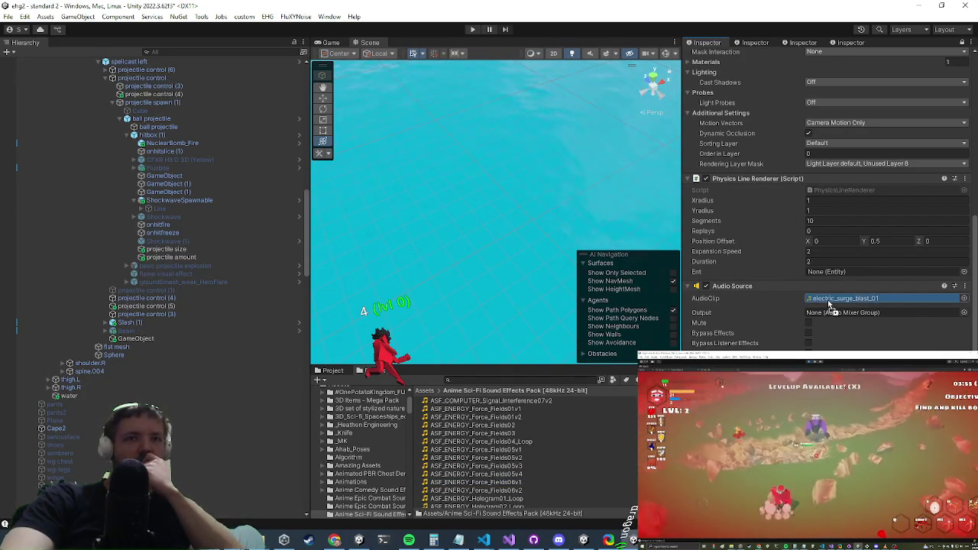
- Set the Line's AudioClip to ASF_ENERGY_Force_Fields06v2, replacing the 06v1 clip
{"action": "left_click_drag", "start_coordinate": [829, 305], "coordinate": [830, 304]}
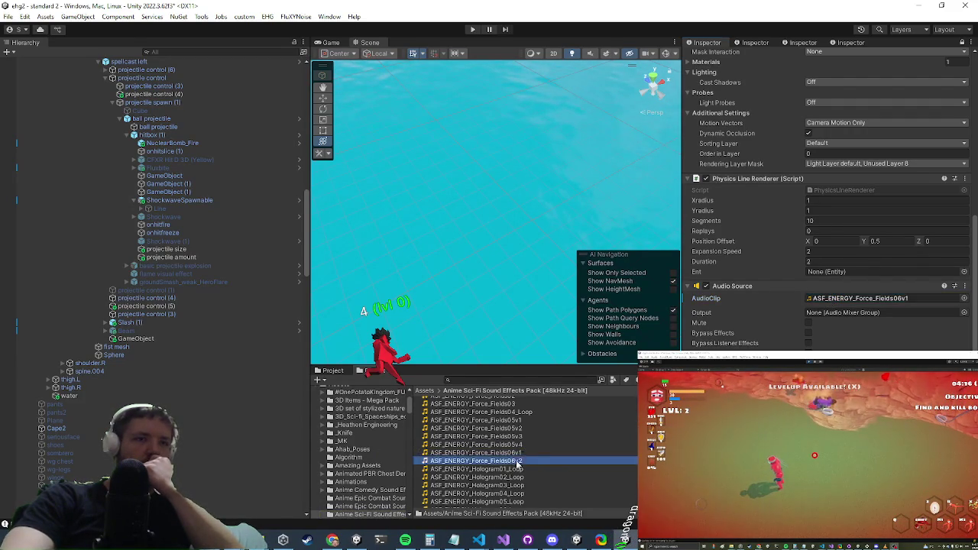
{"action": "left_click_drag", "start_coordinate": [902, 314], "coordinate": [884, 303]}
{"action": "left_click", "coordinate": [884, 303]}
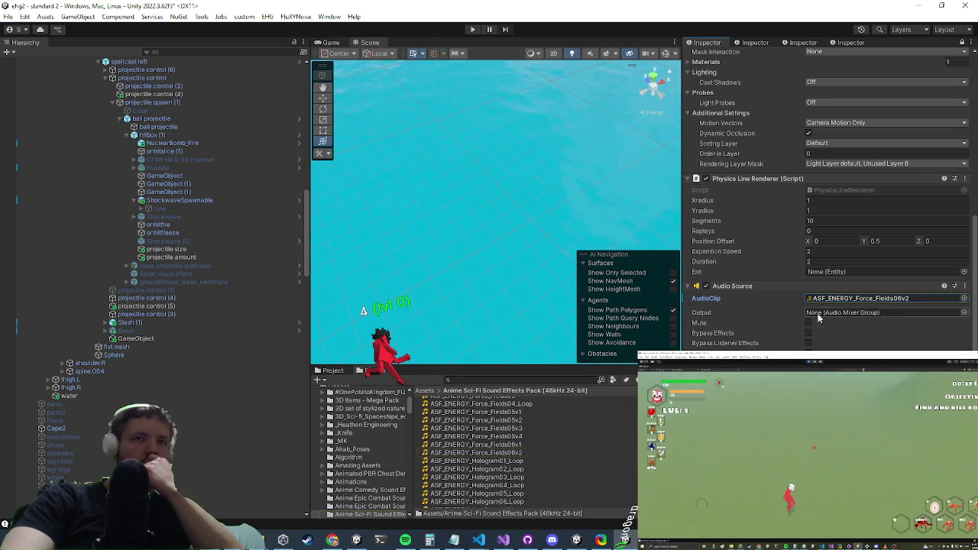
{"action": "scroll", "coordinate": [818, 318], "scroll_direction": "up", "scroll_amount": 3}
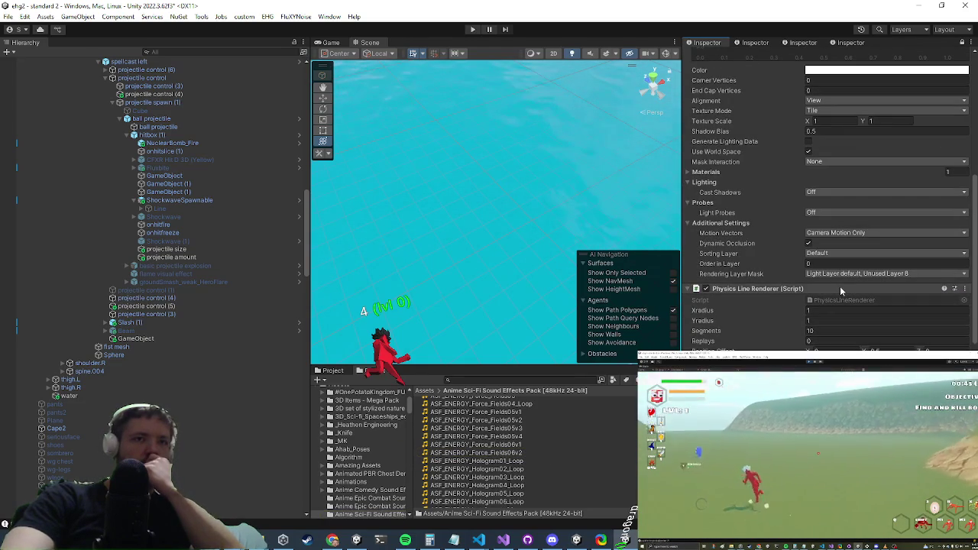
{"action": "scroll", "coordinate": [841, 285], "scroll_direction": "up", "scroll_amount": 8}
{"action": "scroll", "coordinate": [830, 229], "scroll_direction": "up", "scroll_amount": 2}
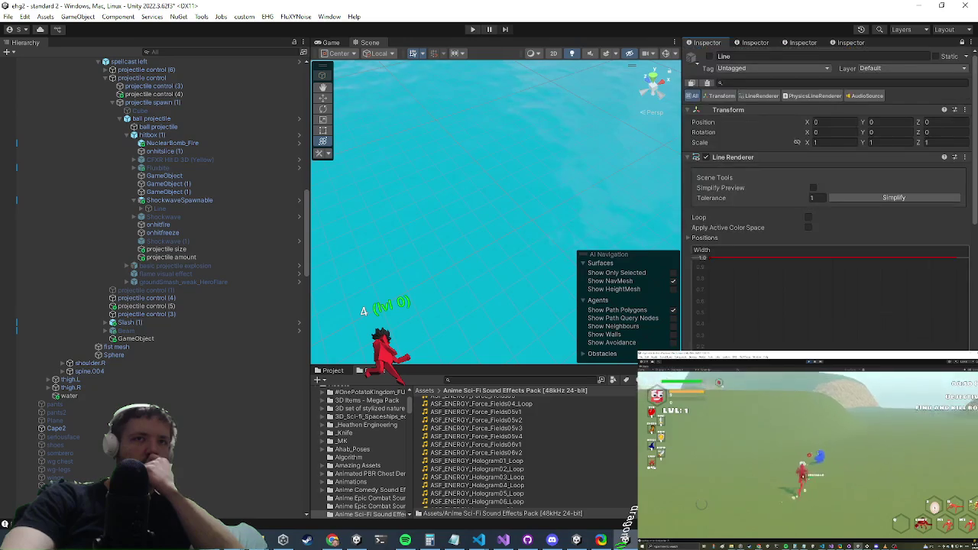
- Enter Play mode with Ctrl+P to test the new shockwave sound
{"action": "scroll", "coordinate": [171, 270], "scroll_direction": "up", "scroll_amount": 5}
{"action": "scroll", "coordinate": [188, 281], "scroll_direction": "down", "scroll_amount": 2}
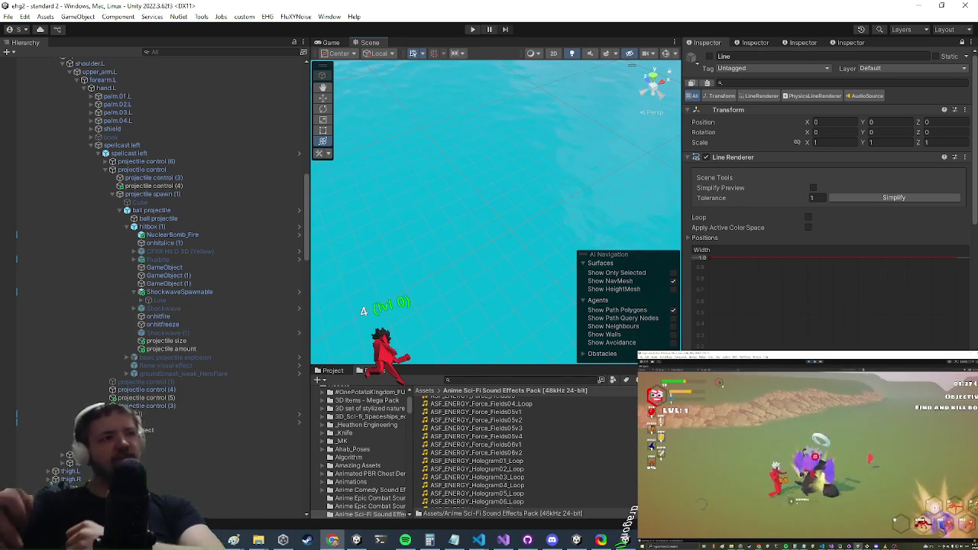
{"action": "key", "text": "ctrl+p"}
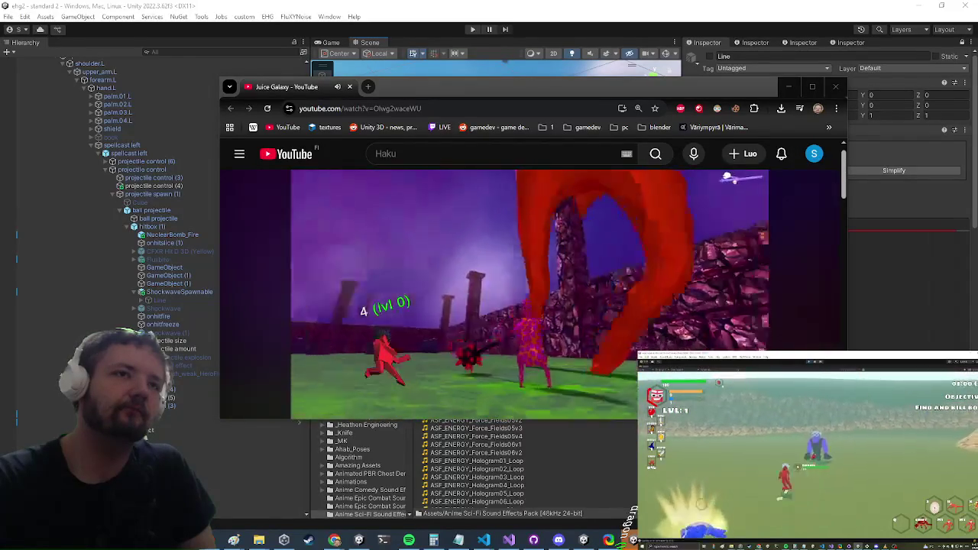
- Pause the Juice Galaxy video at 3:54 and open a new tab on Google's start page
{"action": "mouse_move", "coordinate": [456, 358]}
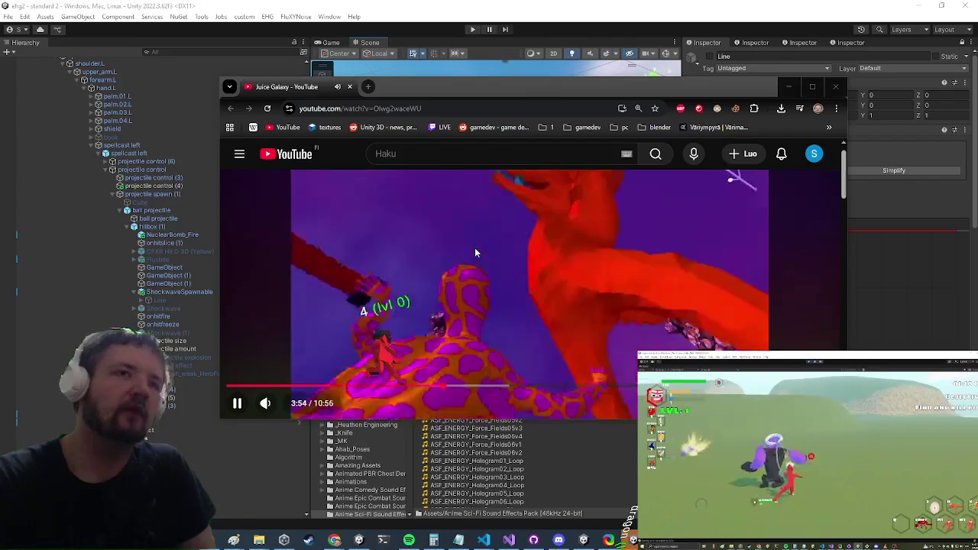
{"action": "left_click", "coordinate": [457, 185]}
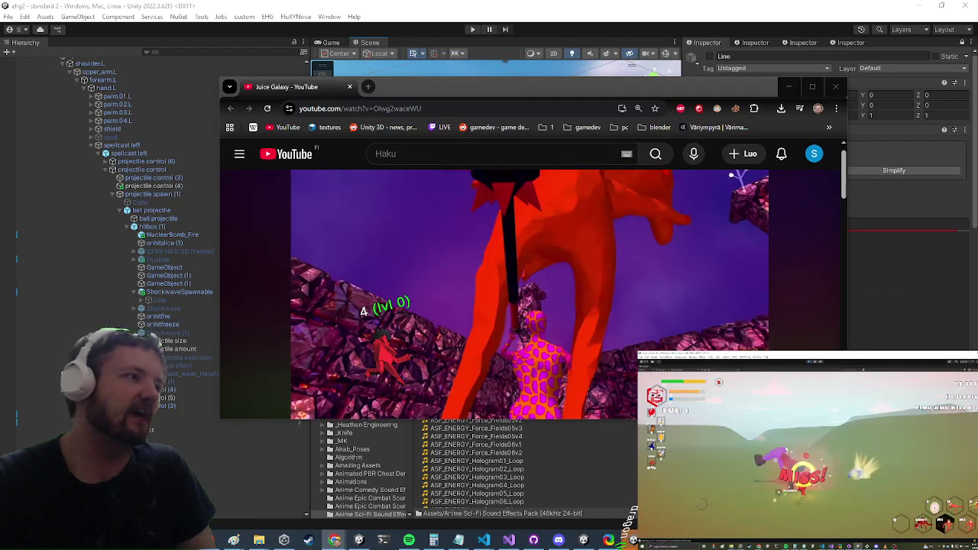
{"action": "mouse_move", "coordinate": [675, 214]}
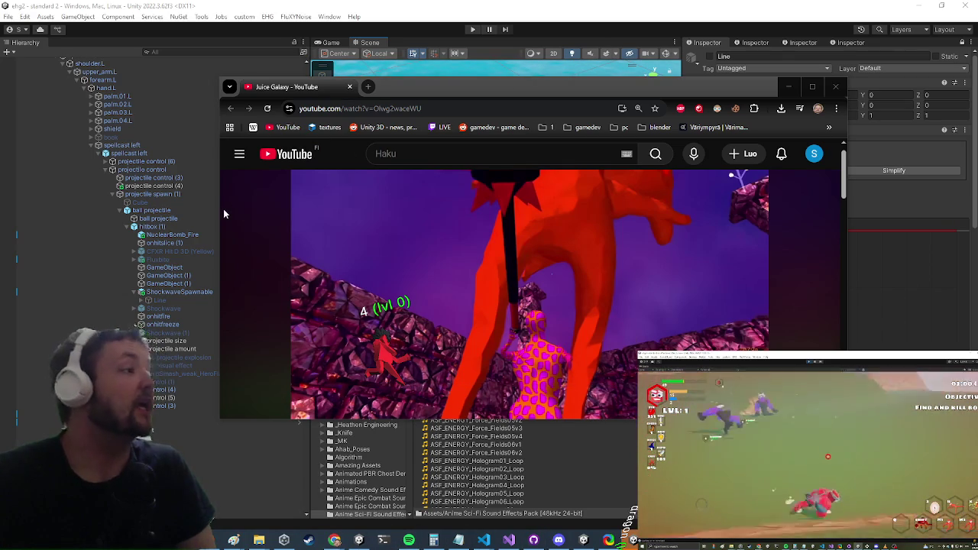
{"action": "left_click", "coordinate": [369, 87]}
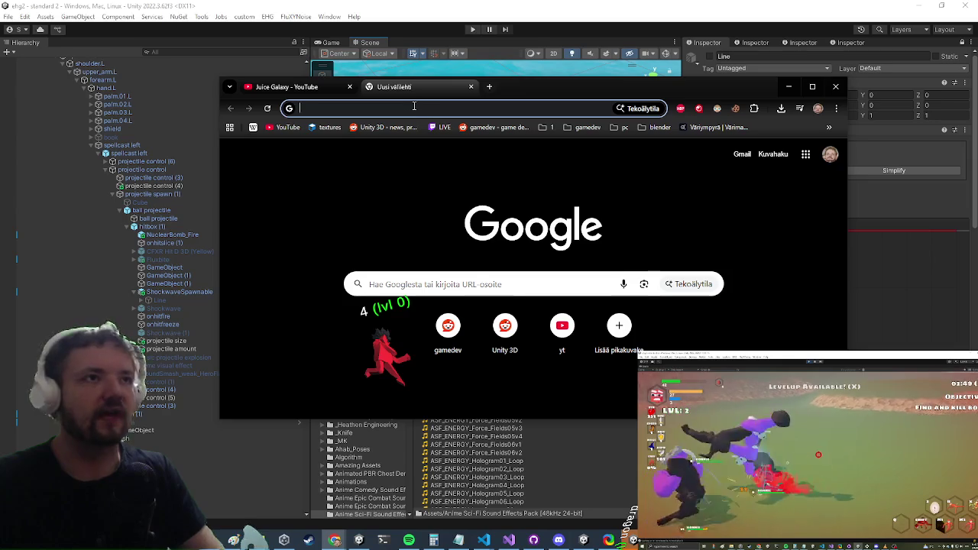
- Search for 'juice galaxy game' and scroll down the results
{"action": "type", "text": "juice"}
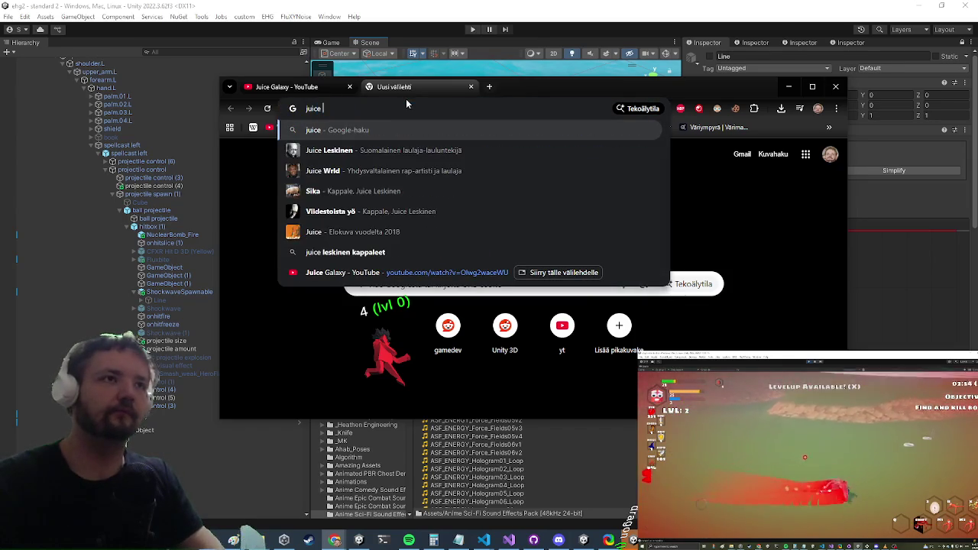
{"action": "type", "text": " galaxy game"}
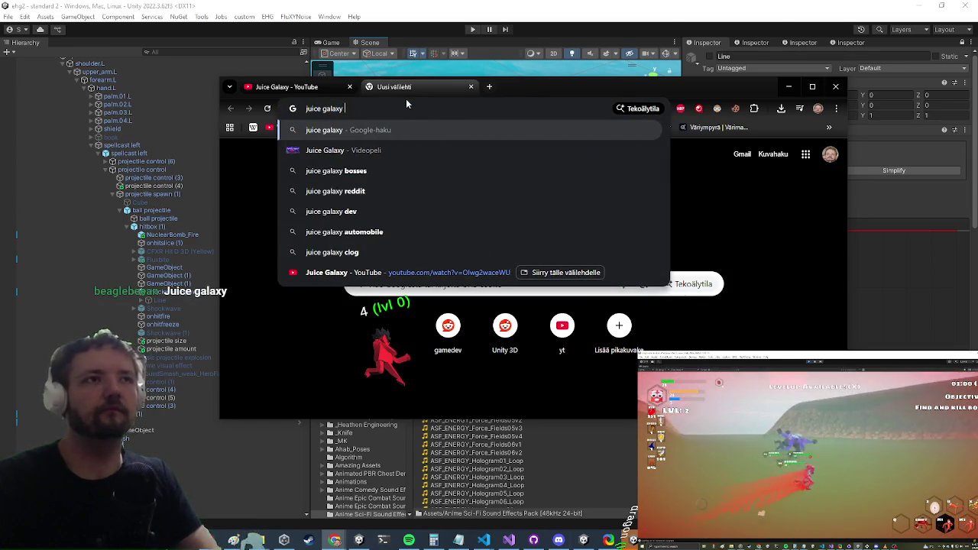
{"action": "key", "text": "Return"}
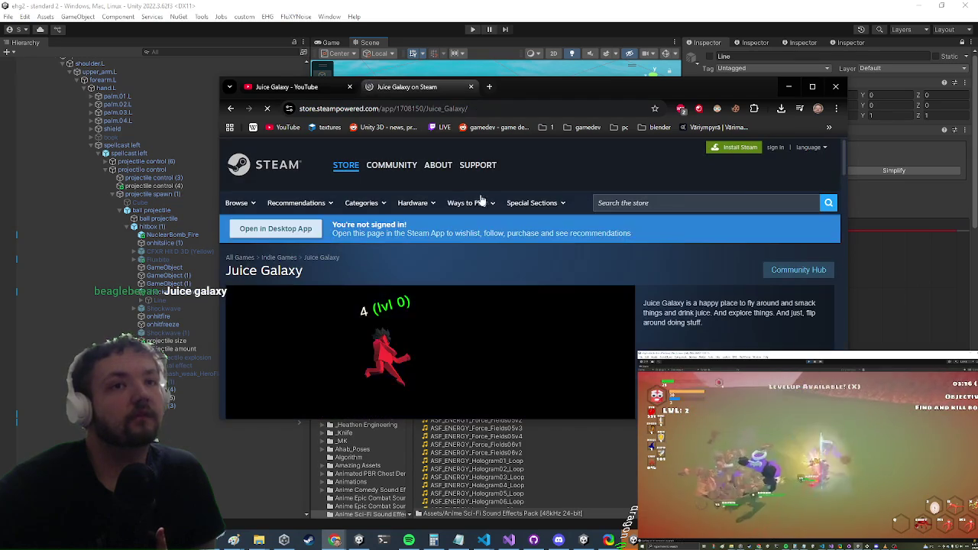
{"action": "scroll", "coordinate": [458, 220], "scroll_direction": "down", "scroll_amount": 2}
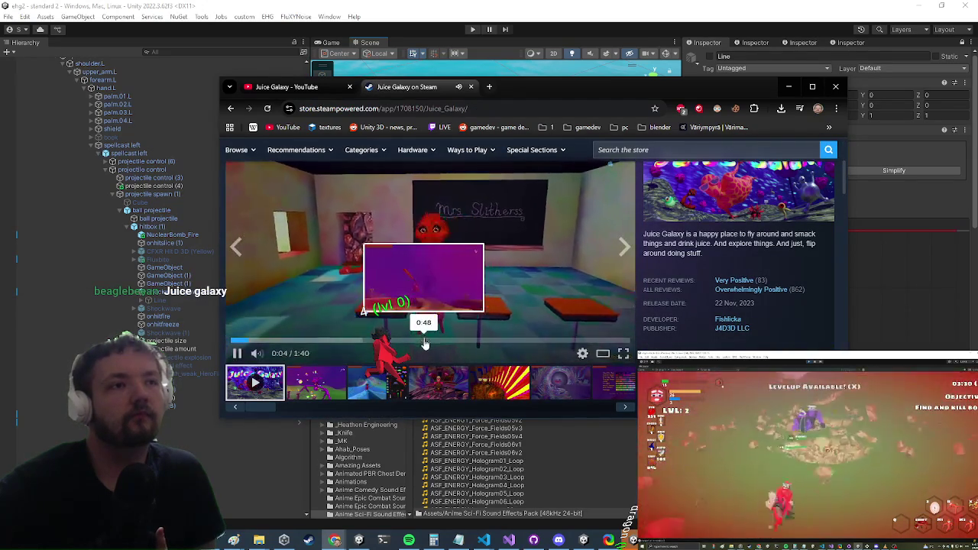
- On the Steam page, skip the trailer to 0:48, pause at 1:07, and close the browser
{"action": "left_click", "coordinate": [423, 340]}
{"action": "left_click", "coordinate": [293, 255]}
{"action": "left_click", "coordinate": [239, 250]}
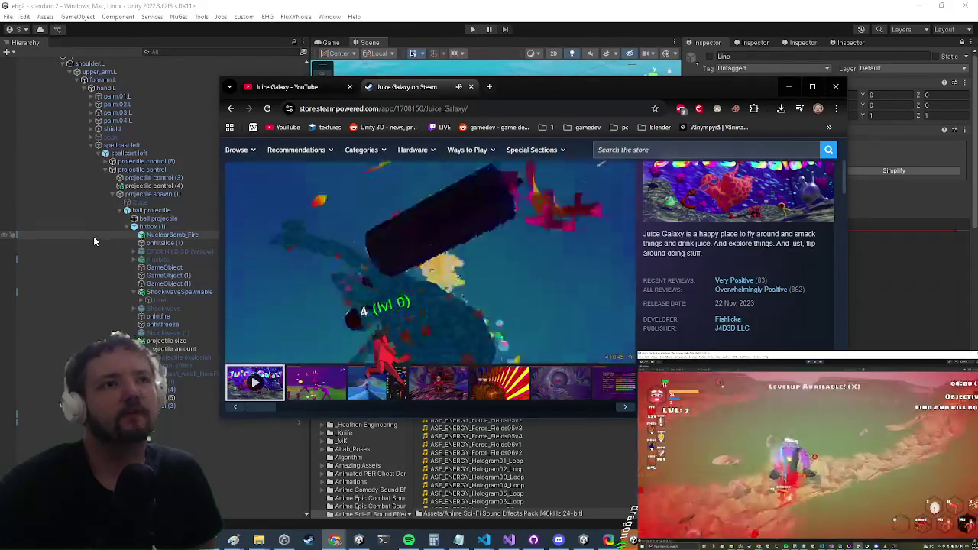
{"action": "mouse_move", "coordinate": [240, 359]}
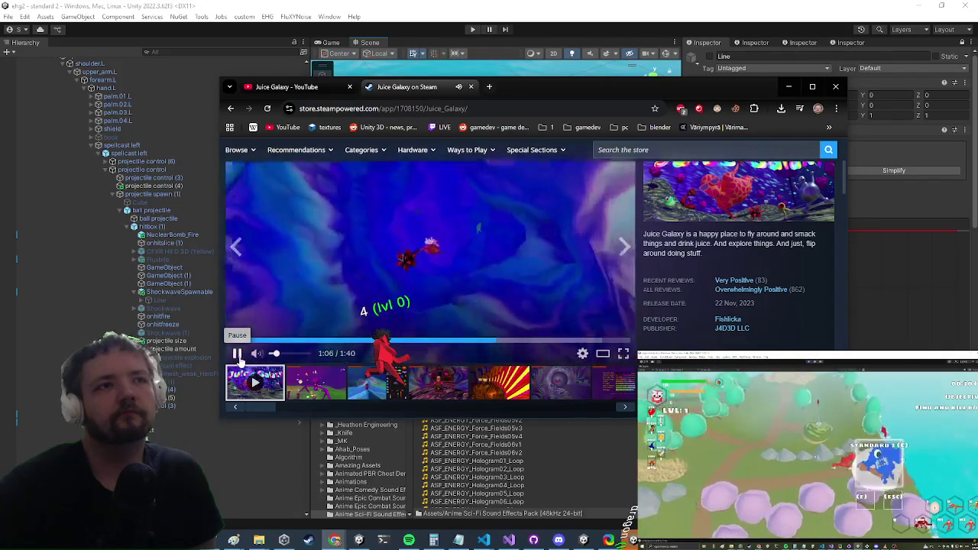
{"action": "left_click", "coordinate": [237, 353]}
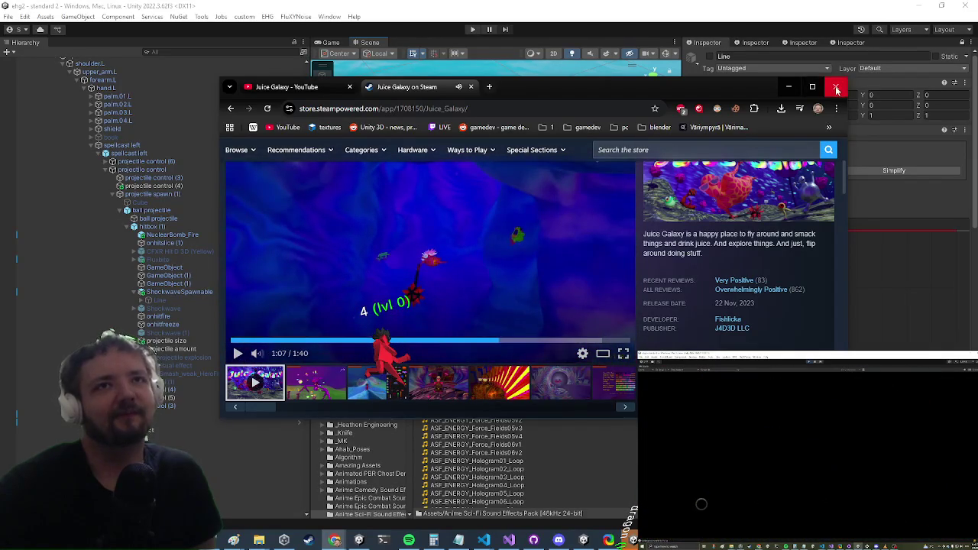
{"action": "left_click", "coordinate": [836, 90]}
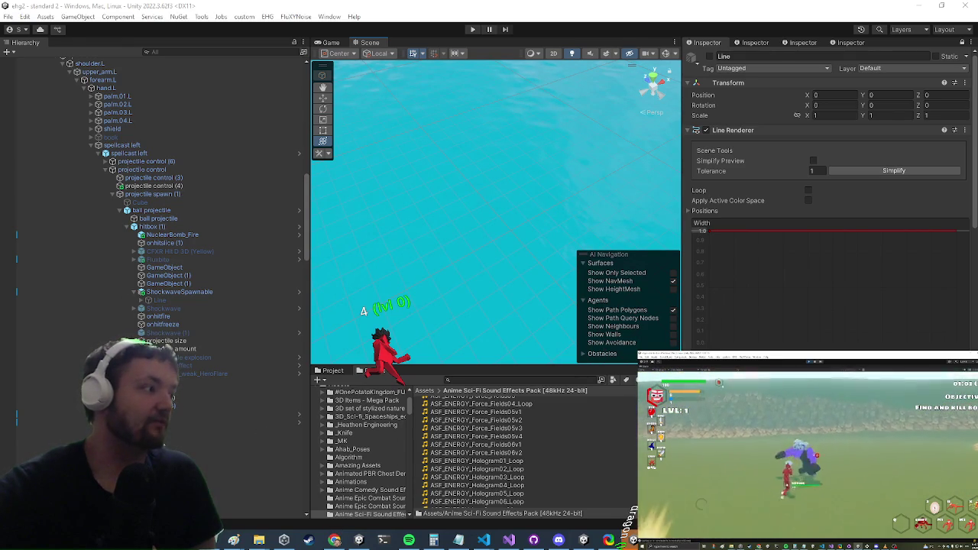
{"action": "key", "text": "alt+Tab"}
{"action": "key", "text": "alt+Tab"}
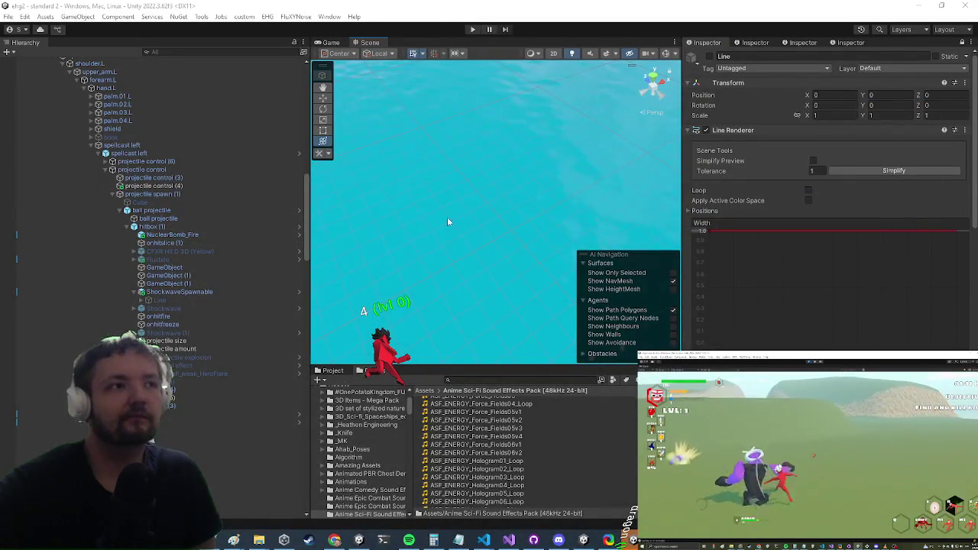
{"action": "scroll", "coordinate": [824, 169], "scroll_direction": "down", "scroll_amount": 10}
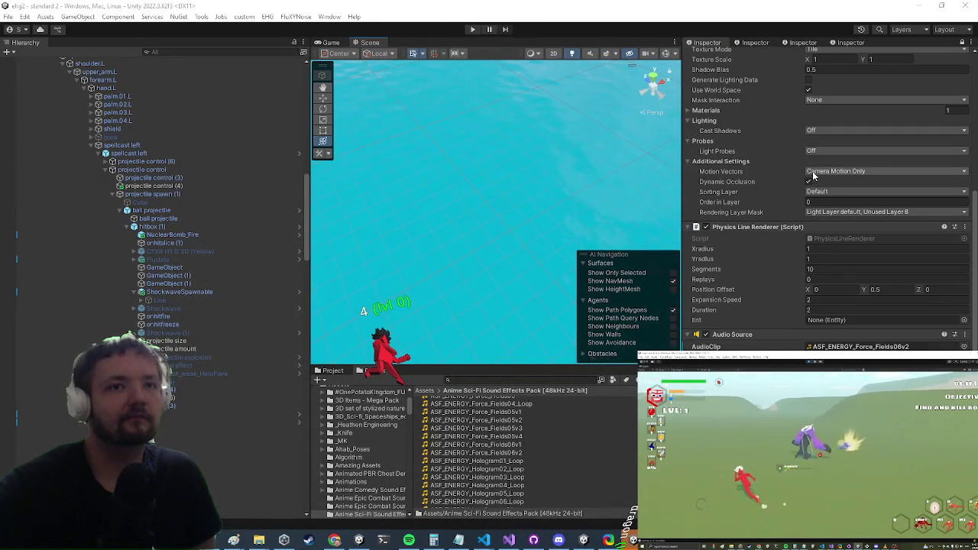
{"action": "scroll", "coordinate": [802, 181], "scroll_direction": "down", "scroll_amount": 12}
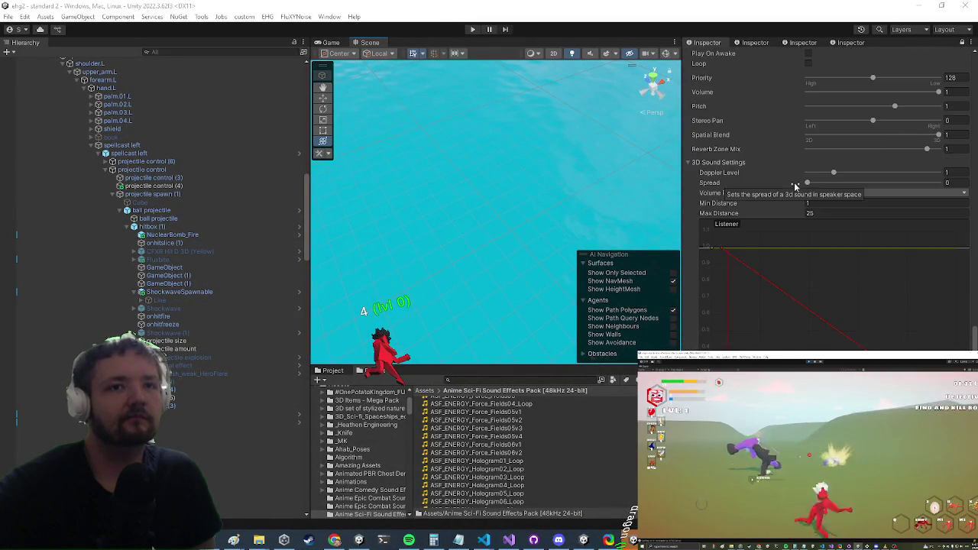
{"action": "scroll", "coordinate": [795, 182], "scroll_direction": "up", "scroll_amount": 5}
{"action": "left_click", "coordinate": [216, 294]}
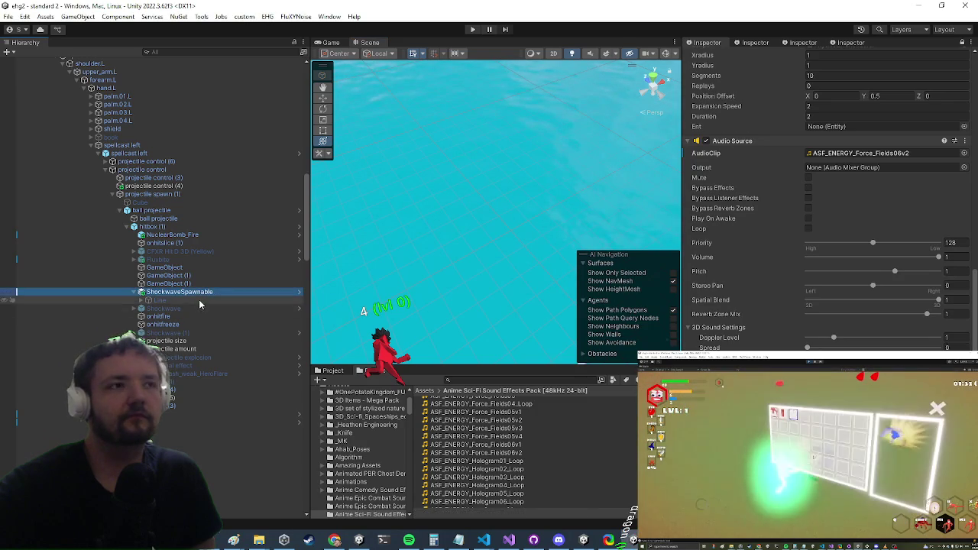
{"action": "left_click", "coordinate": [198, 300]}
{"action": "scroll", "coordinate": [743, 232], "scroll_direction": "up", "scroll_amount": 3}
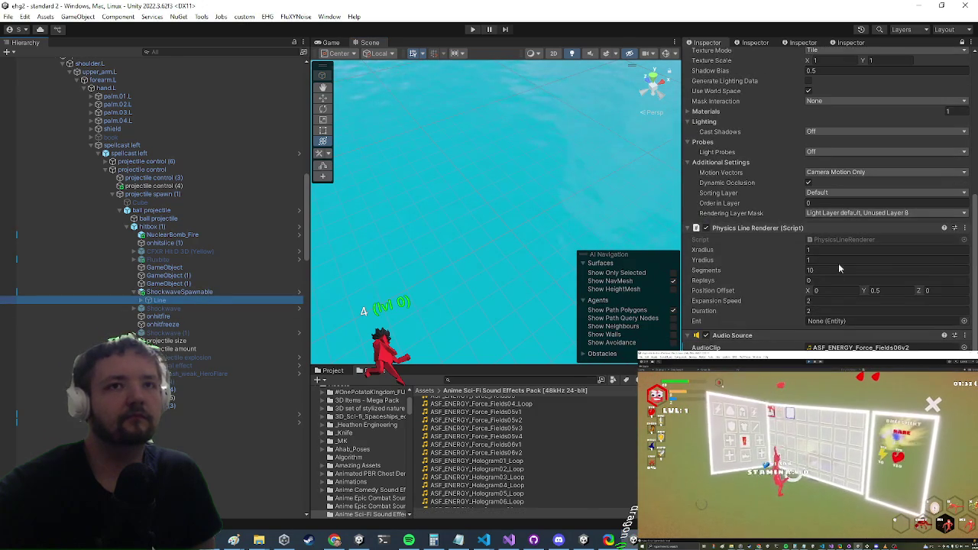
{"action": "scroll", "coordinate": [747, 267], "scroll_direction": "up", "scroll_amount": 10}
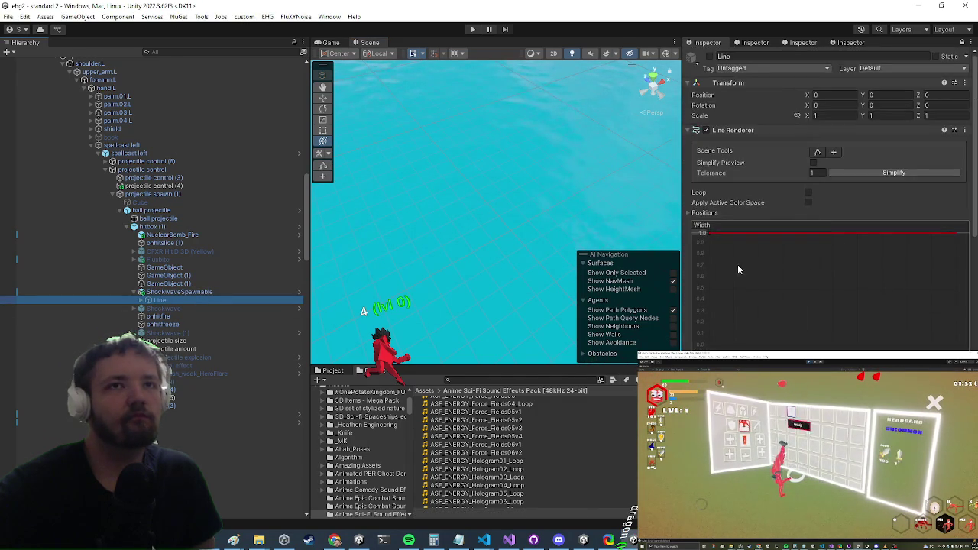
{"action": "scroll", "coordinate": [737, 264], "scroll_direction": "down", "scroll_amount": 3}
{"action": "scroll", "coordinate": [731, 264], "scroll_direction": "down", "scroll_amount": 8}
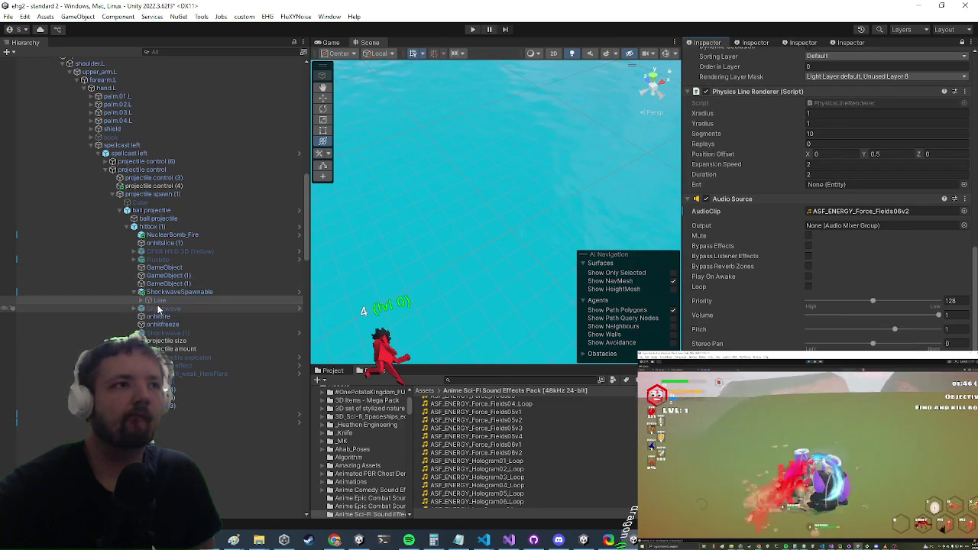
- Paste a copy of the hitbox under the Line object with Ctrl+V
{"action": "key", "text": "ctrl+v"}
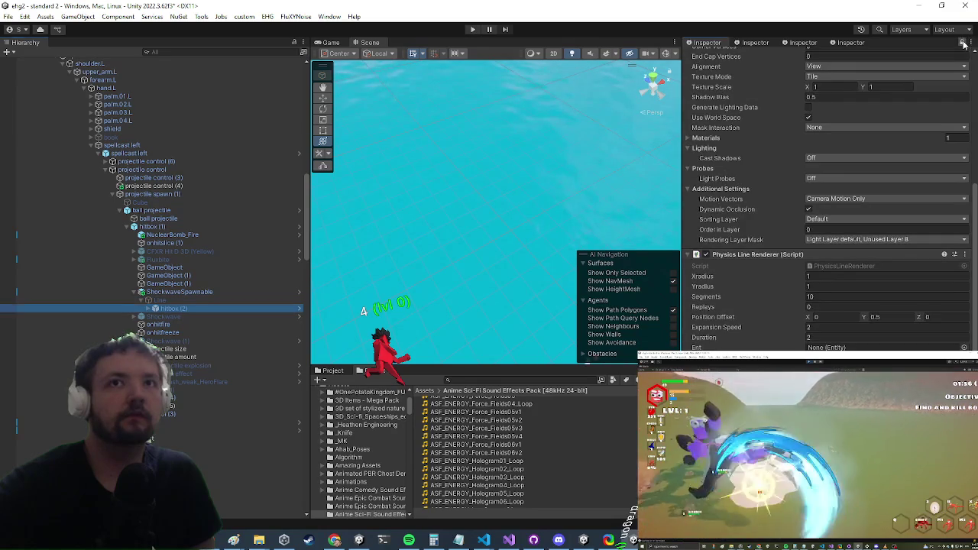
{"action": "scroll", "coordinate": [876, 185], "scroll_direction": "down", "scroll_amount": 5}
{"action": "scroll", "coordinate": [876, 185], "scroll_direction": "down", "scroll_amount": 10}
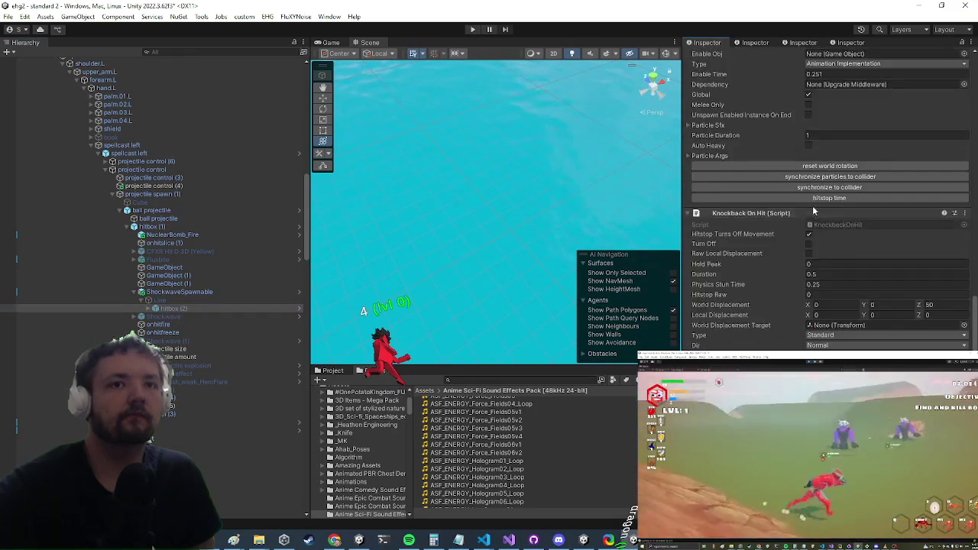
{"action": "scroll", "coordinate": [786, 191], "scroll_direction": "up", "scroll_amount": 15}
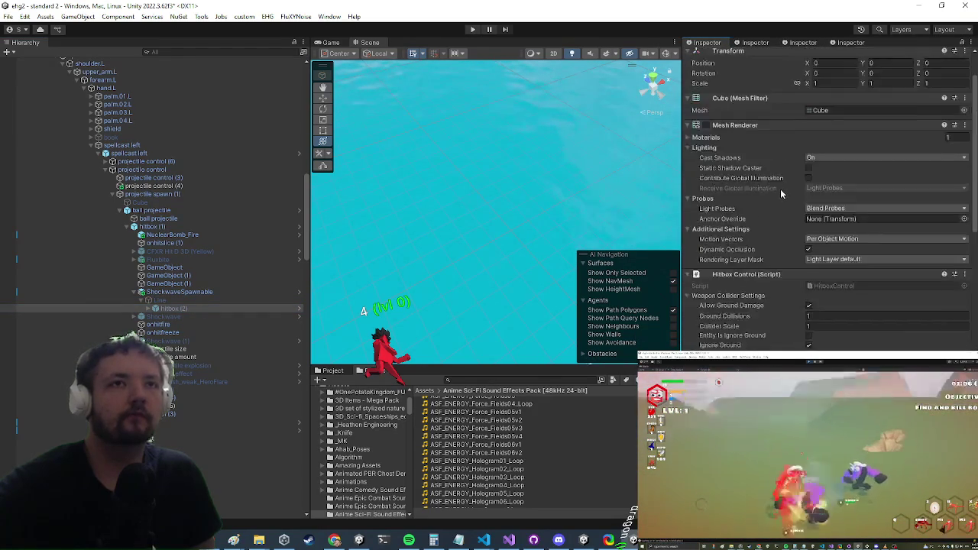
- Expand hitbox (2) and inspect its CFXR Hit D 3D (Yellow) effect and on-hit sound child
{"action": "left_click", "coordinate": [143, 308]}
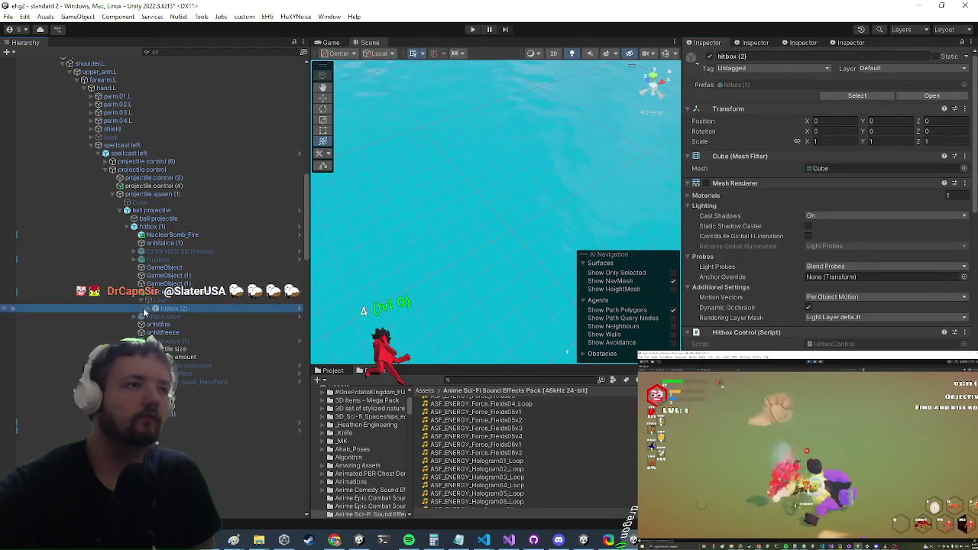
{"action": "left_click", "coordinate": [149, 309]}
{"action": "left_click", "coordinate": [184, 317]}
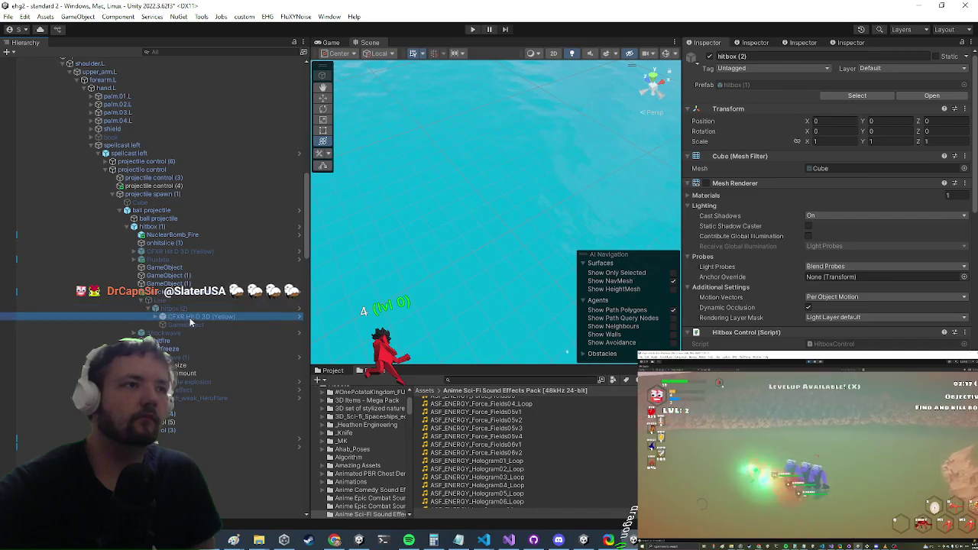
{"action": "scroll", "coordinate": [904, 225], "scroll_direction": "down", "scroll_amount": 5}
{"action": "scroll", "coordinate": [904, 225], "scroll_direction": "down", "scroll_amount": 10}
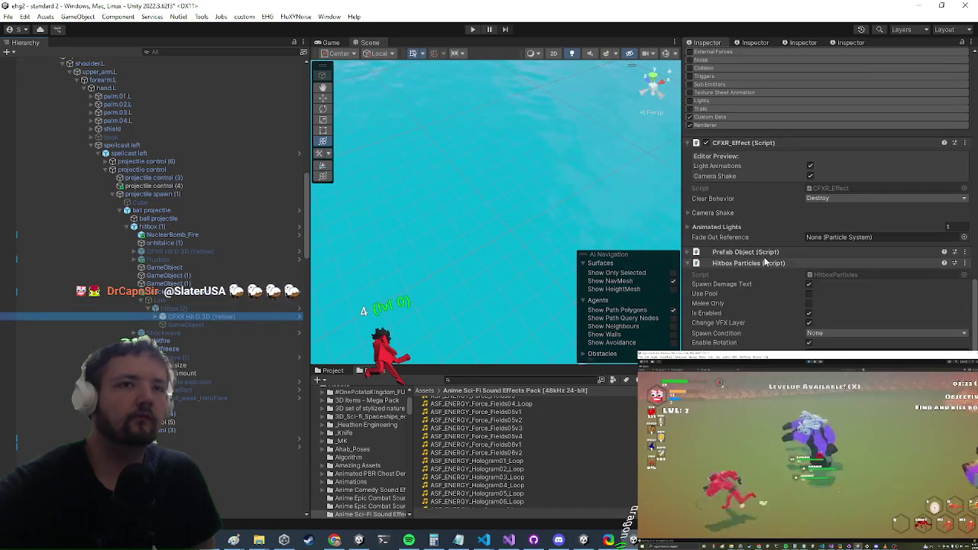
{"action": "left_click", "coordinate": [195, 325]}
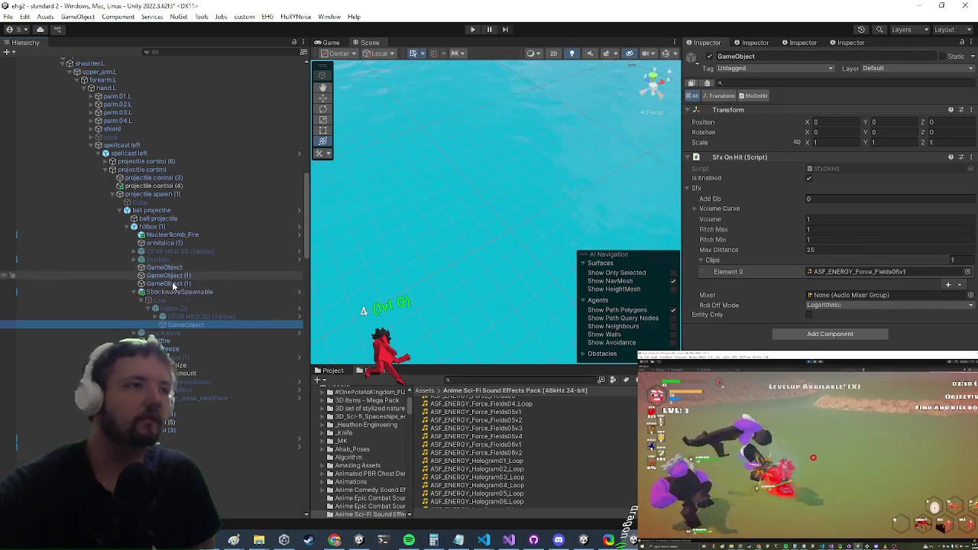
{"action": "left_click", "coordinate": [194, 310]}
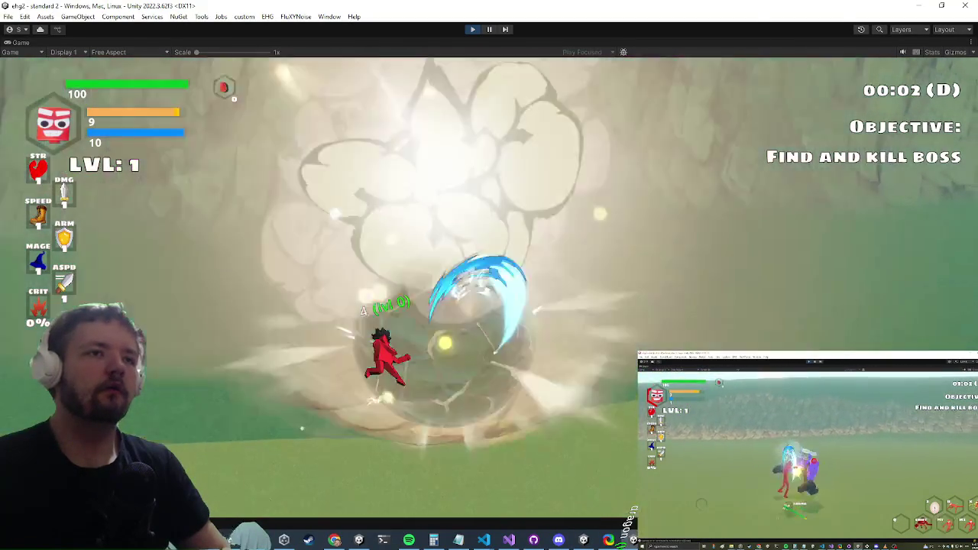
- Run the player character forward in the playing game
{"action": "key", "text": "w"}
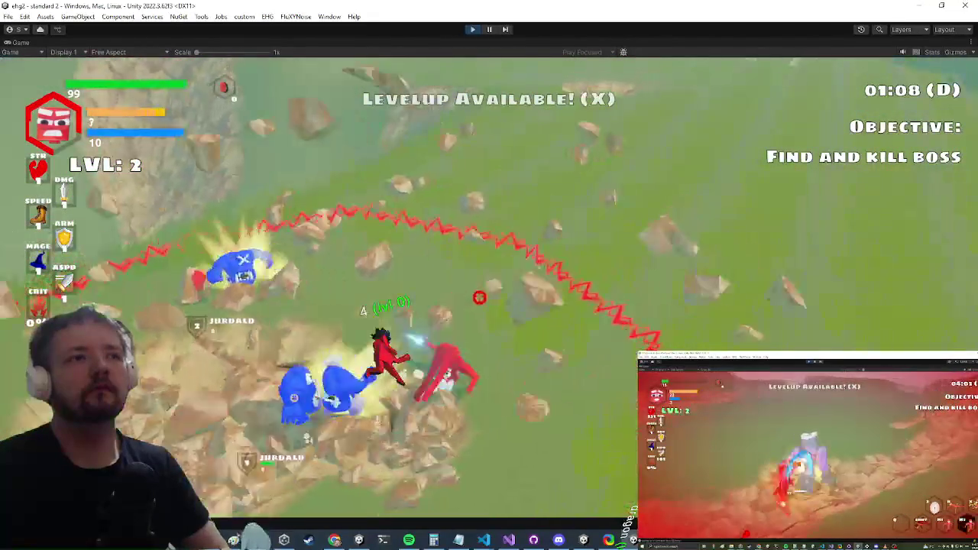
- Open the game's settings menu with Escape
{"action": "key", "text": "Escape"}
- Switch to Visual Studio via Alt+Tab, selecting then clearing lines 45–46 of EquipmentControl.cs
{"action": "key", "text": "alt+Tab"}
{"action": "key", "text": "alt+Tab"}
{"action": "key", "text": "alt+Tab"}
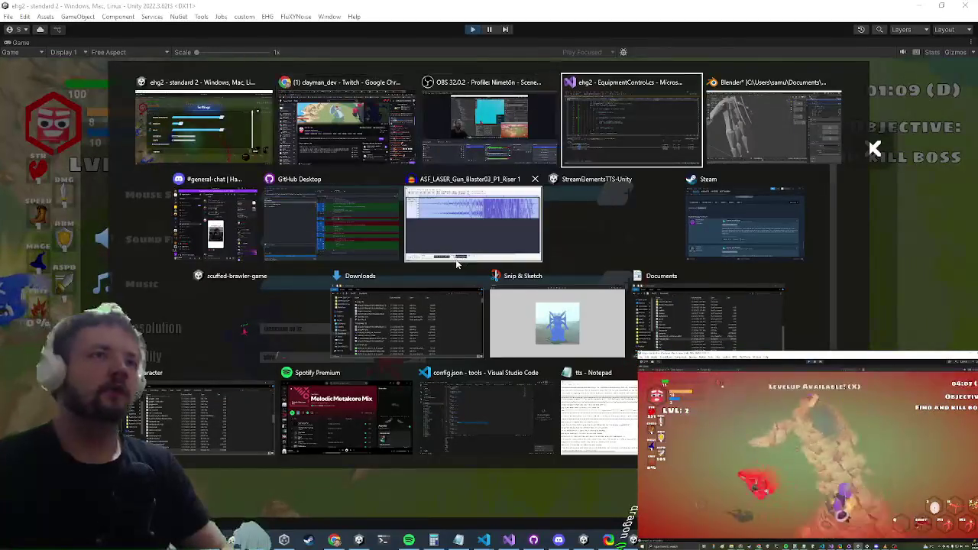
{"action": "left_click_drag", "start_coordinate": [237, 207], "coordinate": [321, 195]}
{"action": "key", "text": "alt+Tab"}
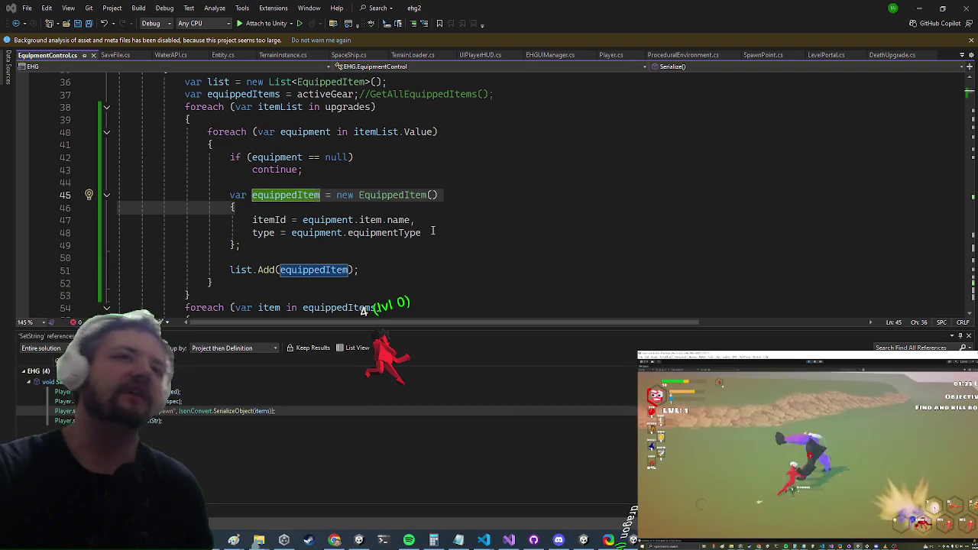
{"action": "left_click", "coordinate": [532, 193]}
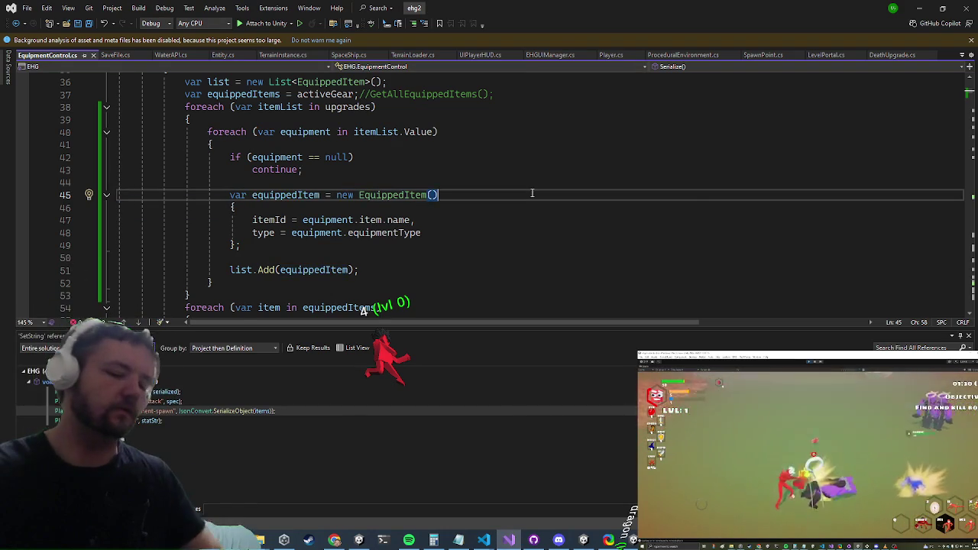
- Open UpgradeMiddleware.cs via search 'upgrademid', review ValidateEvent, then minimize Visual Studio
{"action": "key", "text": "ctrl+t"}
{"action": "type", "text": "upgrademid"}
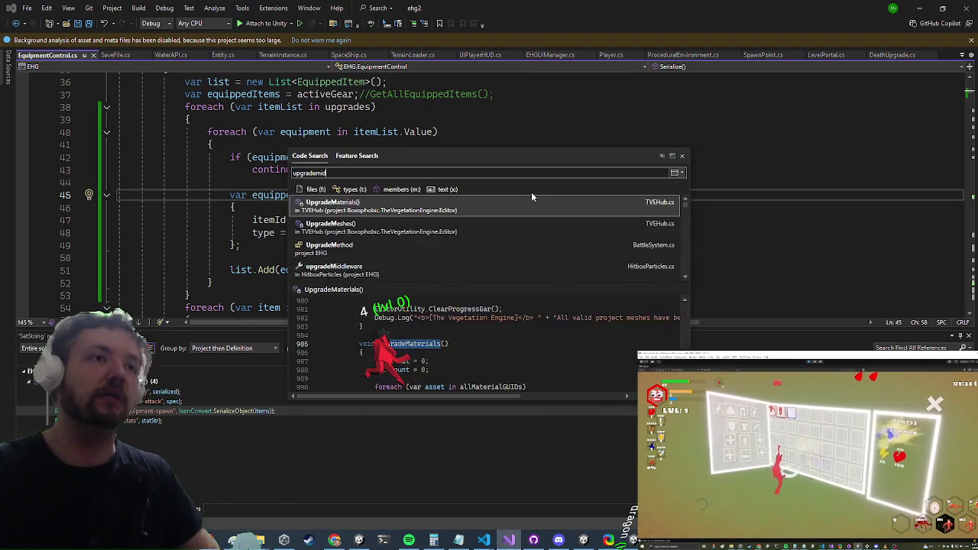
{"action": "key", "text": "Down"}
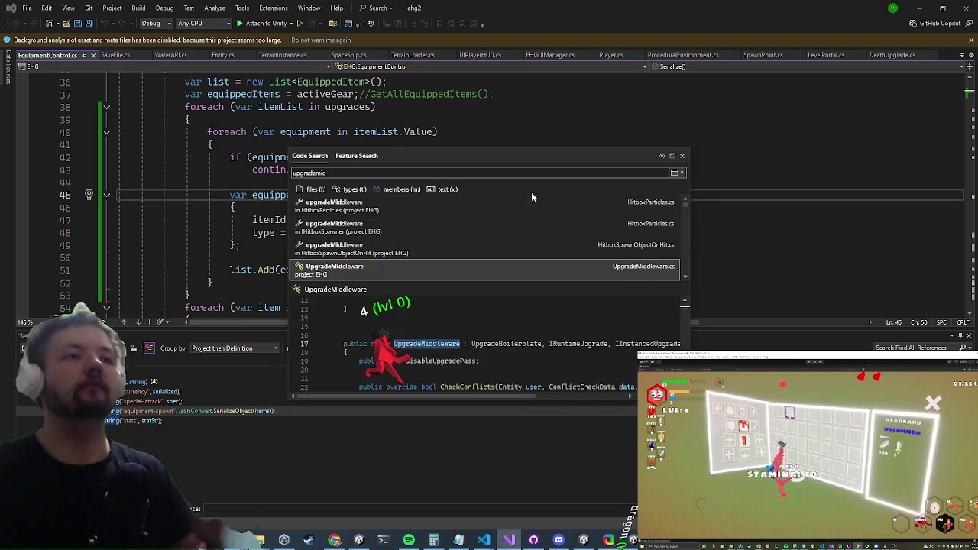
{"action": "key", "text": "Return"}
{"action": "scroll", "coordinate": [722, 211], "scroll_direction": "down", "scroll_amount": 4}
{"action": "scroll", "coordinate": [722, 210], "scroll_direction": "down", "scroll_amount": 7}
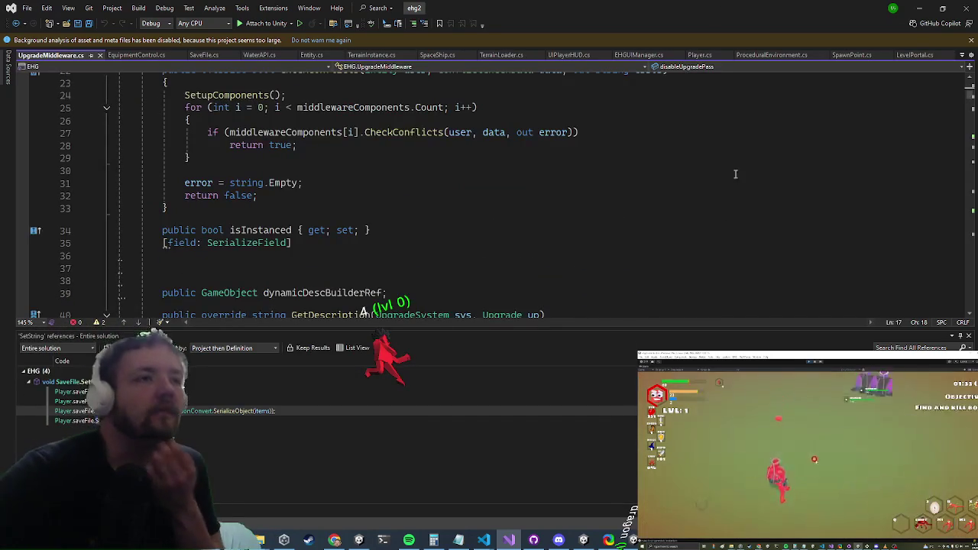
{"action": "scroll", "coordinate": [620, 246], "scroll_direction": "down", "scroll_amount": 7}
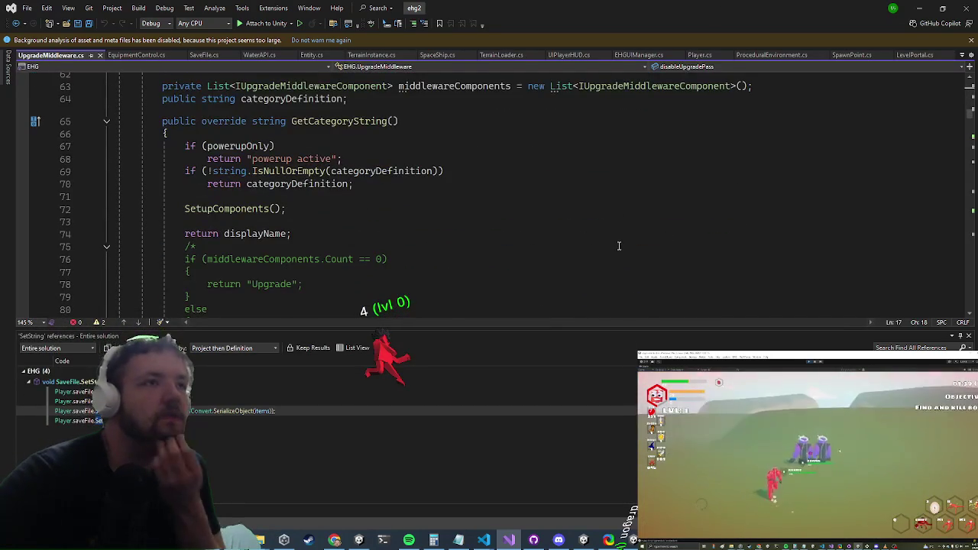
{"action": "scroll", "coordinate": [619, 246], "scroll_direction": "down", "scroll_amount": 13}
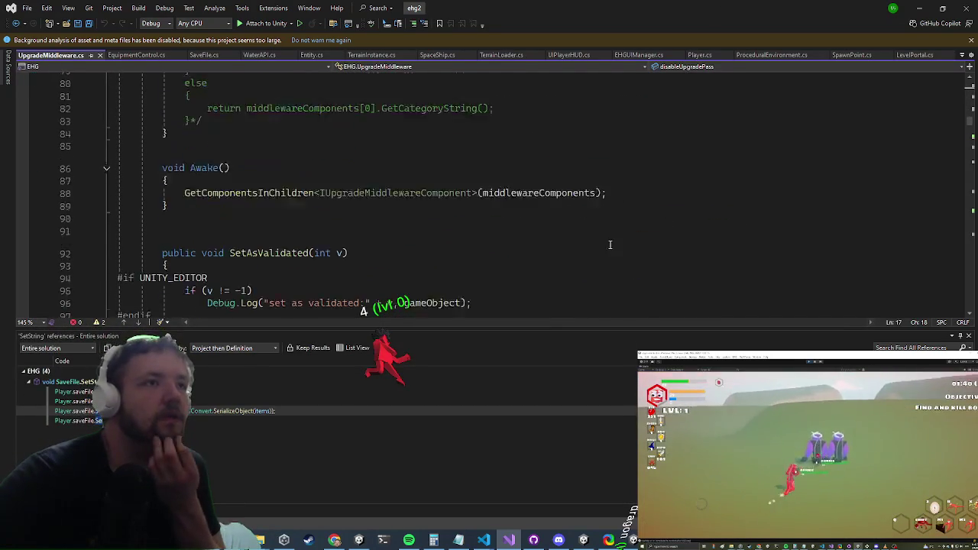
{"action": "left_click", "coordinate": [918, 8]}
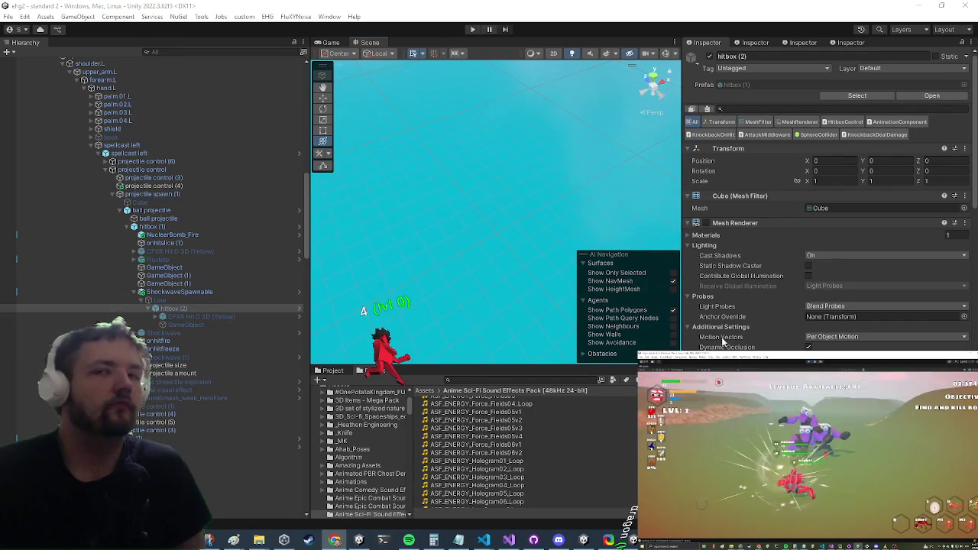
- Select ShockwaveSpawnable and choose Edit Script on its Hitbox Spawn Object On Hit component
{"action": "left_click", "coordinate": [180, 292]}
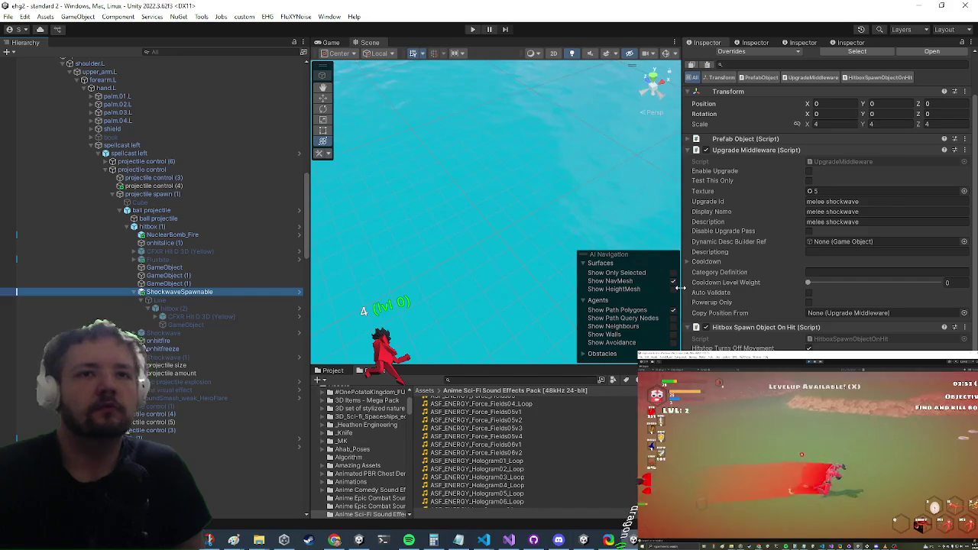
{"action": "right_click", "coordinate": [762, 329]}
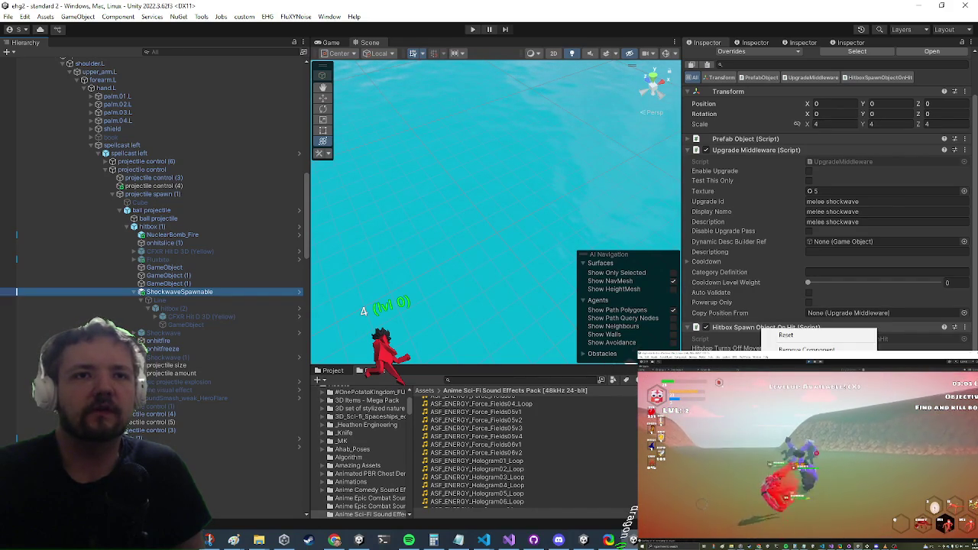
{"action": "left_click", "coordinate": [555, 182]}
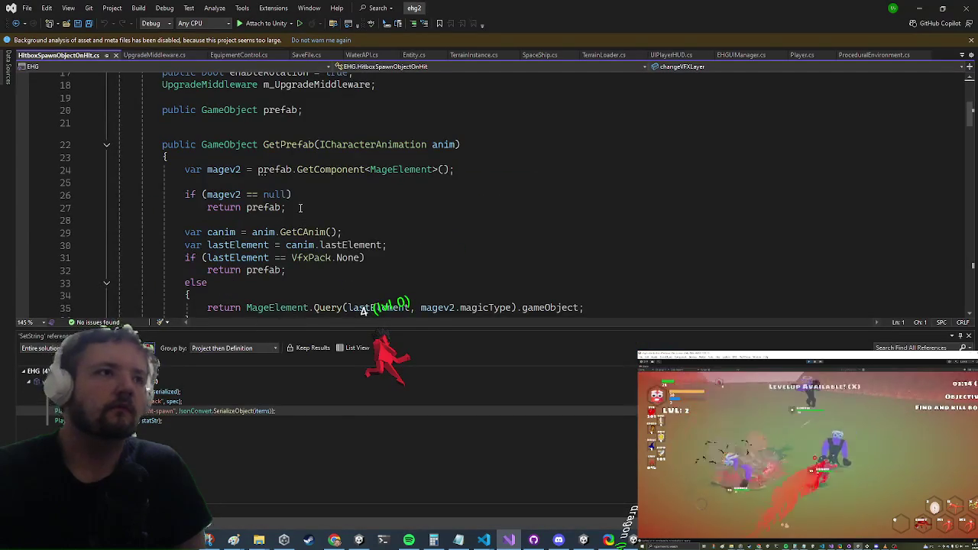
- Jump to the UpgradeOnhitPass definition and highlight uses of m_ValidatedCooldownVal
{"action": "scroll", "coordinate": [304, 218], "scroll_direction": "down", "scroll_amount": 4}
{"action": "scroll", "coordinate": [302, 210], "scroll_direction": "up", "scroll_amount": 9}
{"action": "left_click", "coordinate": [381, 200]}
{"action": "key", "text": "F12"}
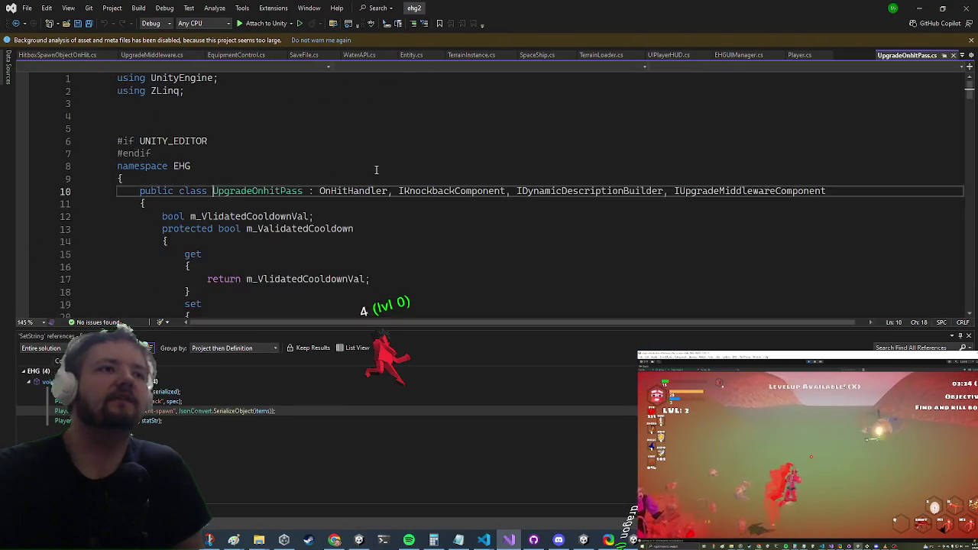
{"action": "scroll", "coordinate": [450, 220], "scroll_direction": "down", "scroll_amount": 3}
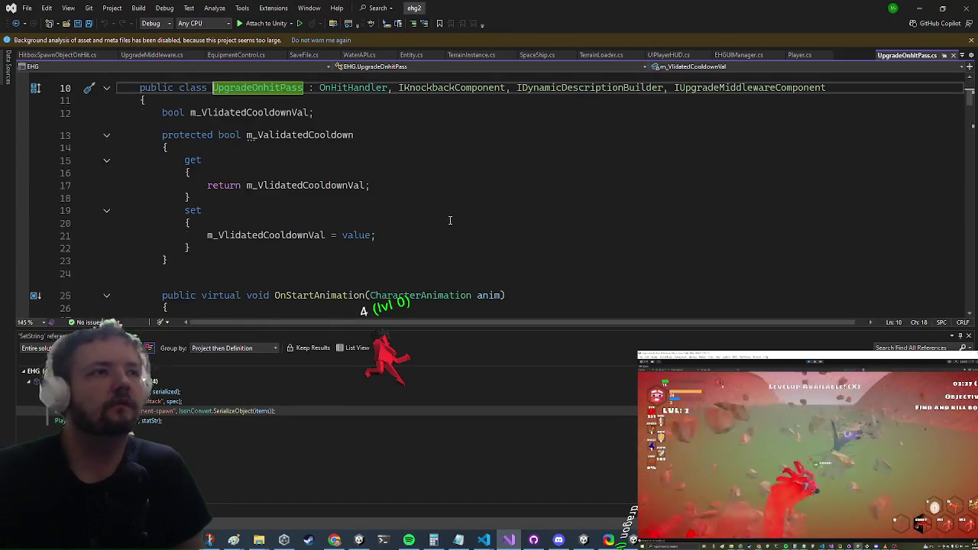
{"action": "left_click", "coordinate": [290, 185]}
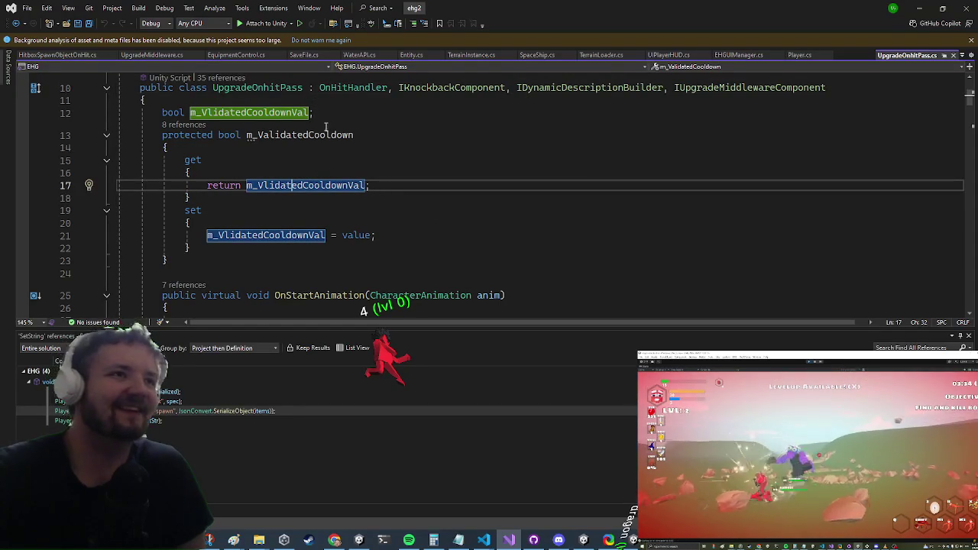
- Find all m_ValidatedCooldown references, visit its assignments, and go to the CheckCooldown definition
{"action": "left_click", "coordinate": [322, 135]}
{"action": "right_click", "coordinate": [322, 135]}
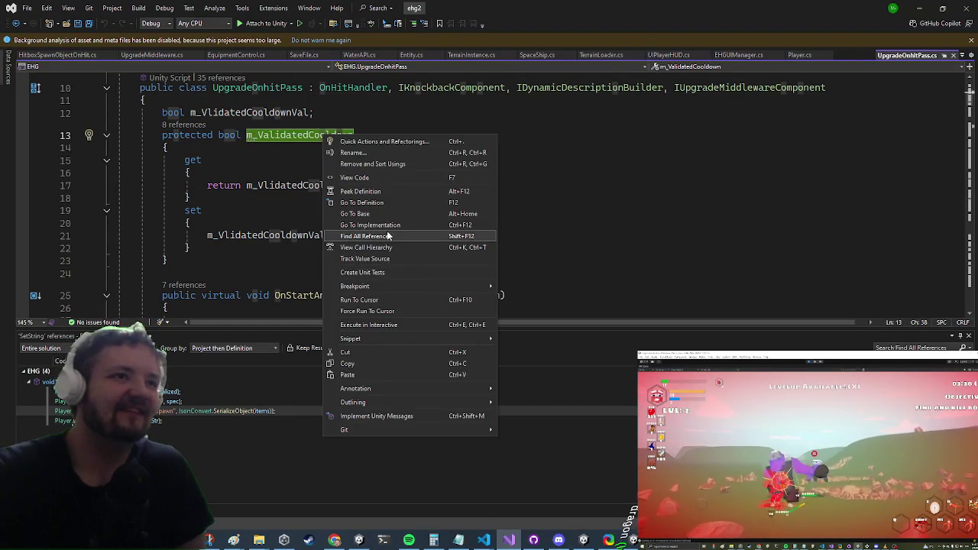
{"action": "left_click", "coordinate": [375, 236]}
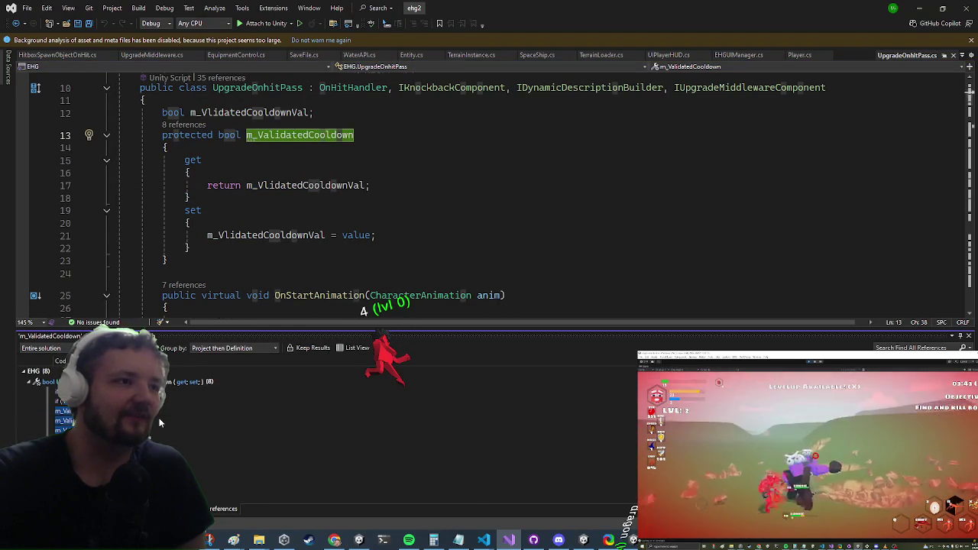
{"action": "double_click", "coordinate": [160, 421]}
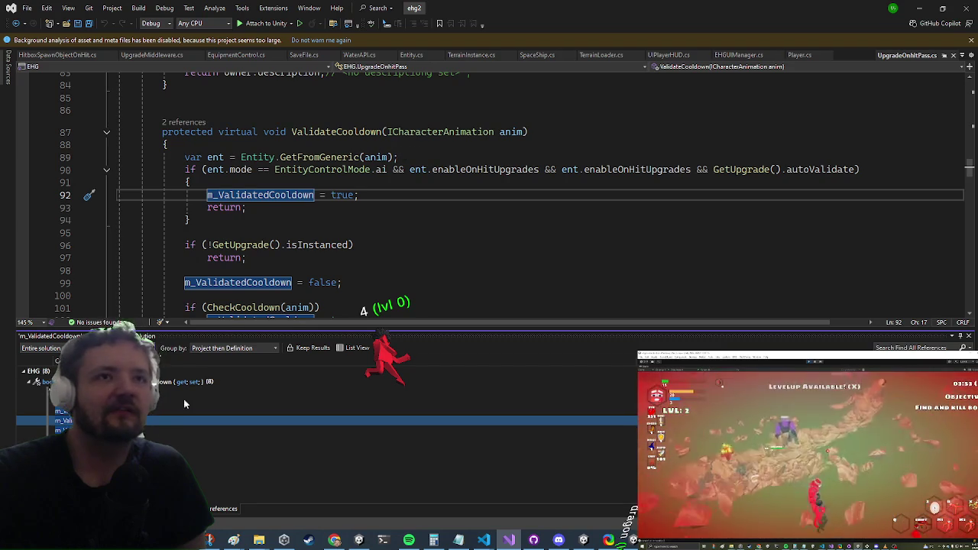
{"action": "double_click", "coordinate": [180, 440]}
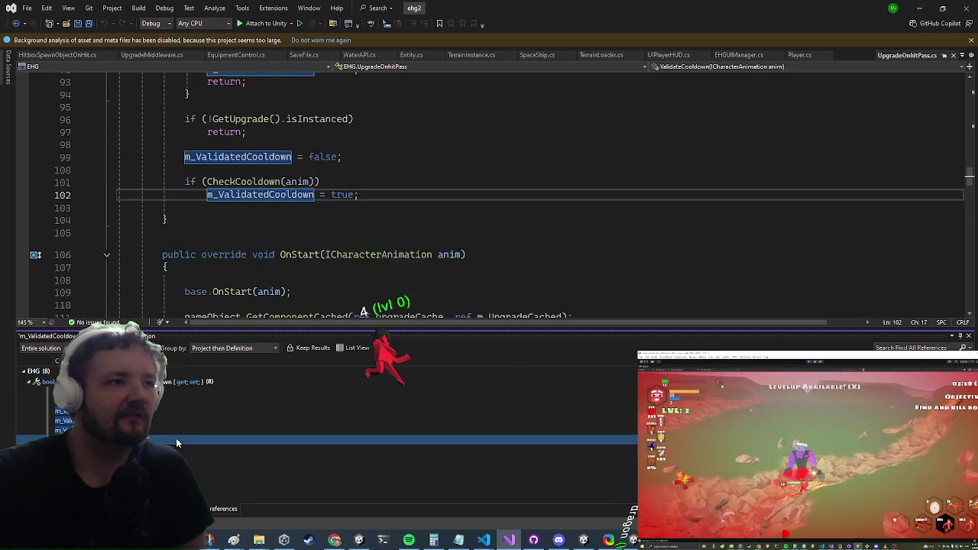
{"action": "double_click", "coordinate": [265, 182]}
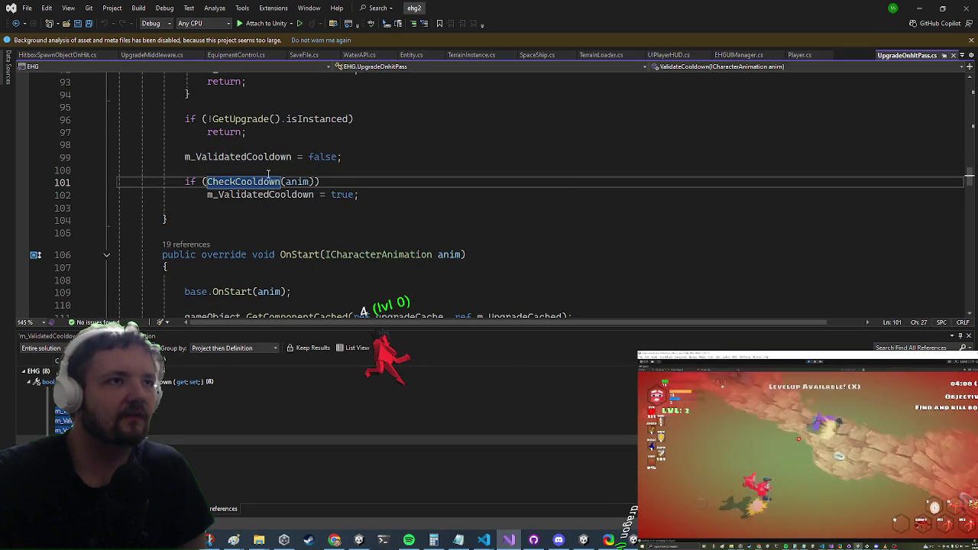
{"action": "key", "text": "F12"}
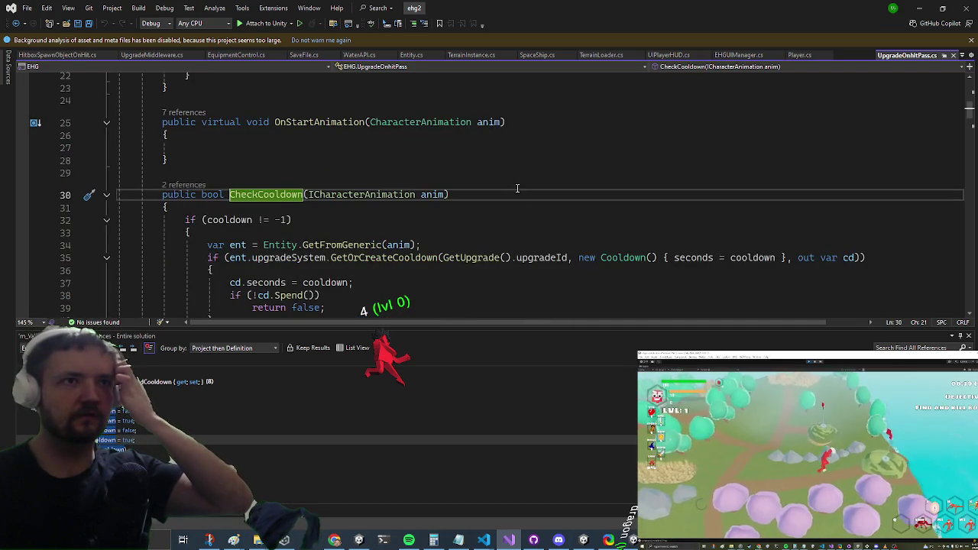
{"action": "scroll", "coordinate": [519, 200], "scroll_direction": "down", "scroll_amount": 3}
- Wrap the return false under if (!cd.Spend()) in braces and add an empty else block
{"action": "left_click", "coordinate": [376, 182]}
{"action": "type", "text": "{"}
{"action": "key", "text": "Down"}
{"action": "key", "text": "Return"}
{"action": "type", "text": "}"}
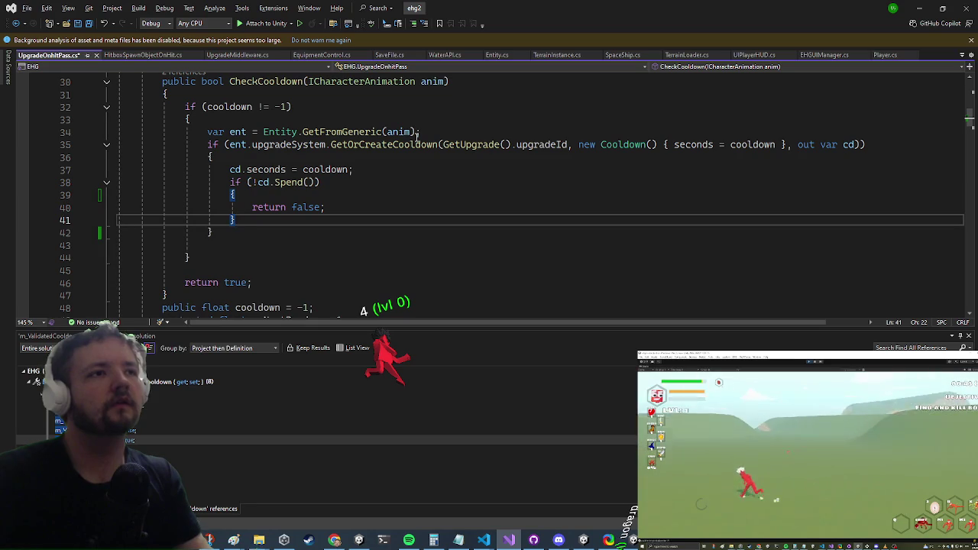
{"action": "type", "text": "else {"}
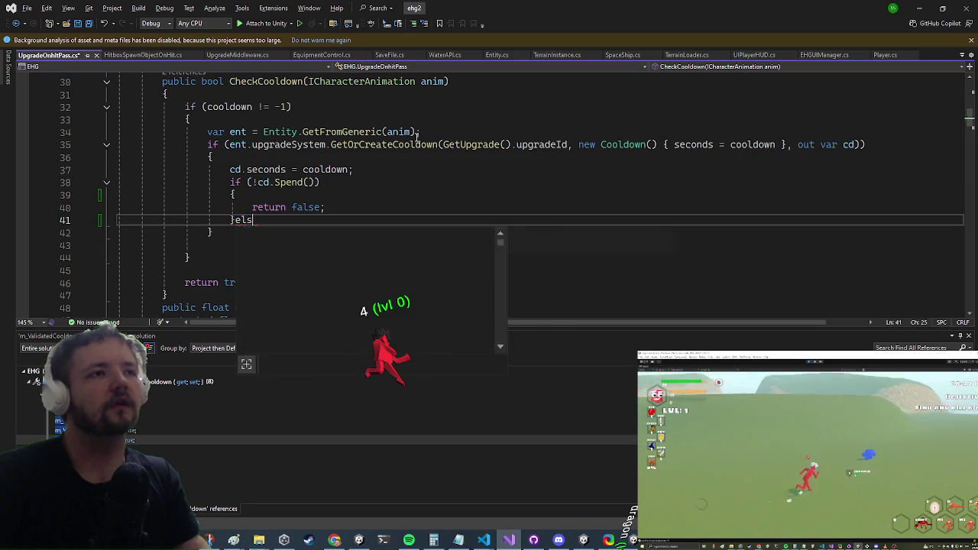
{"action": "key", "text": "Return"}
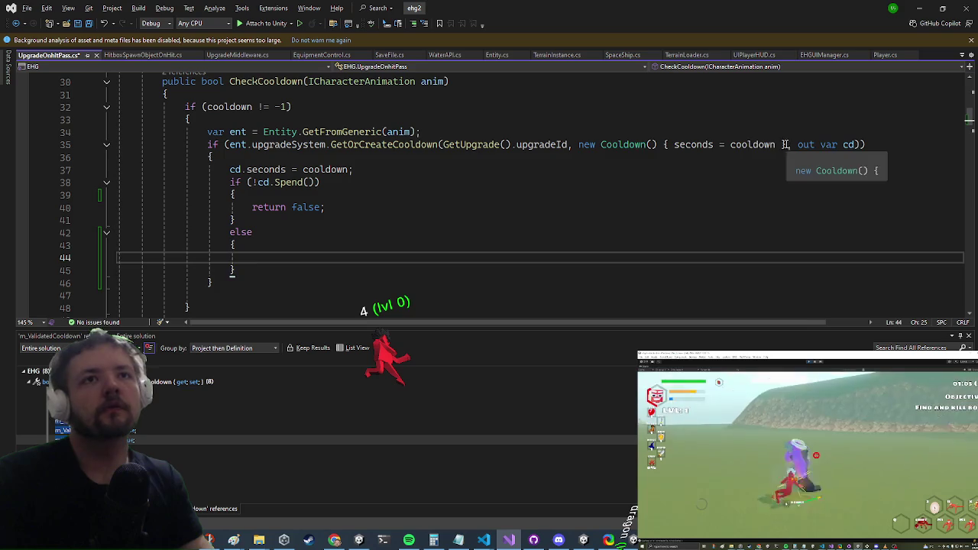
- Delete and restore the Cooldown initializer on line 35, then open the GetOrCreateCooldown definition
{"action": "left_click_drag", "start_coordinate": [787, 144], "coordinate": [597, 144]}
{"action": "key", "text": "BackSpace"}
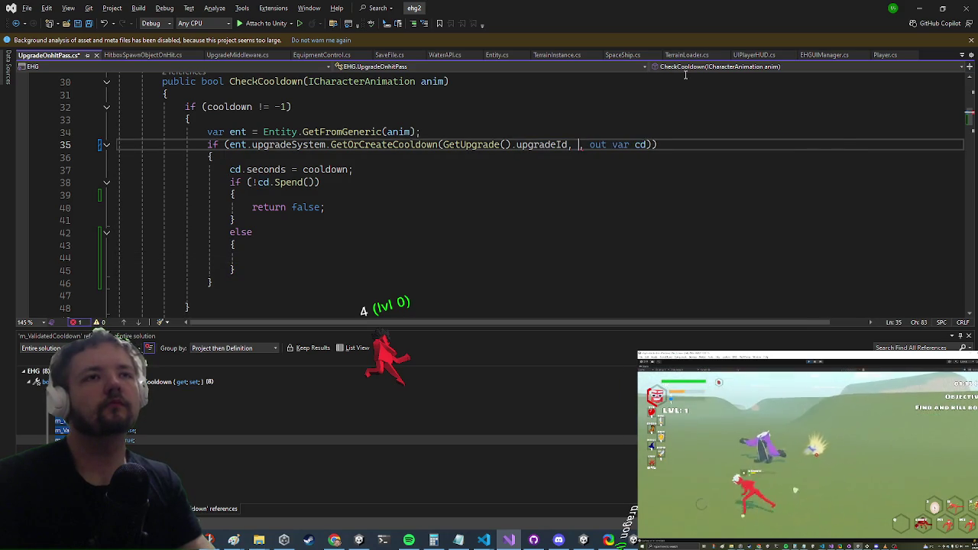
{"action": "key", "text": "ctrl+z"}
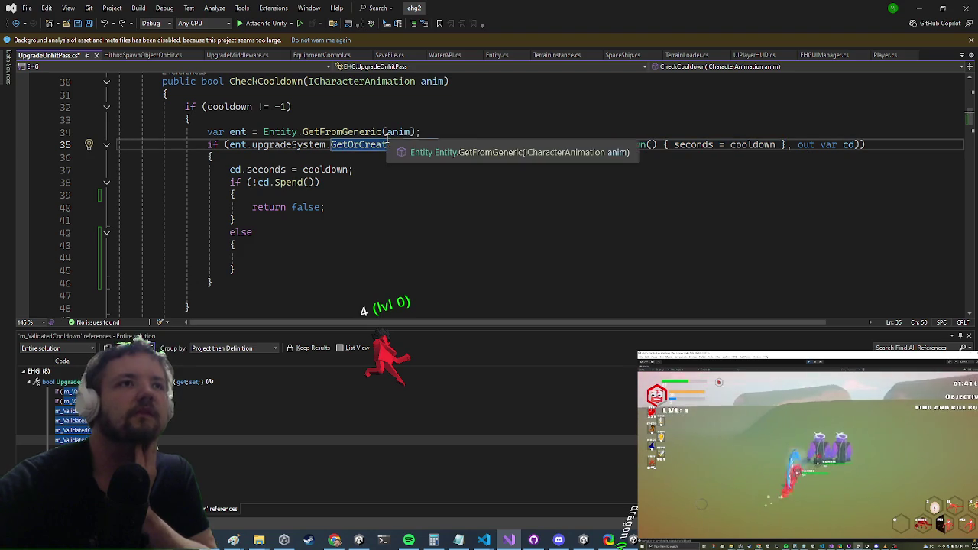
{"action": "left_click", "coordinate": [386, 141], "text": "ctrl"}
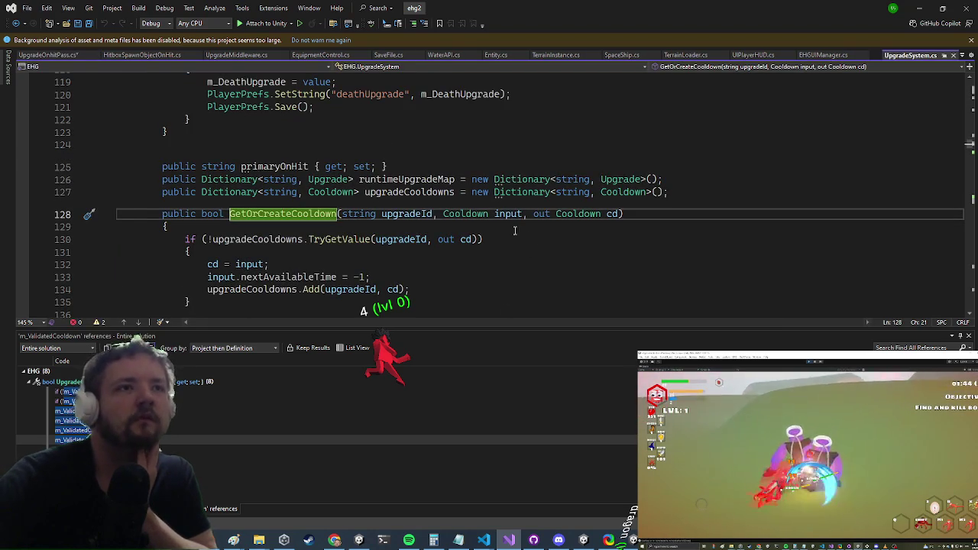
{"action": "mouse_move", "coordinate": [651, 178]}
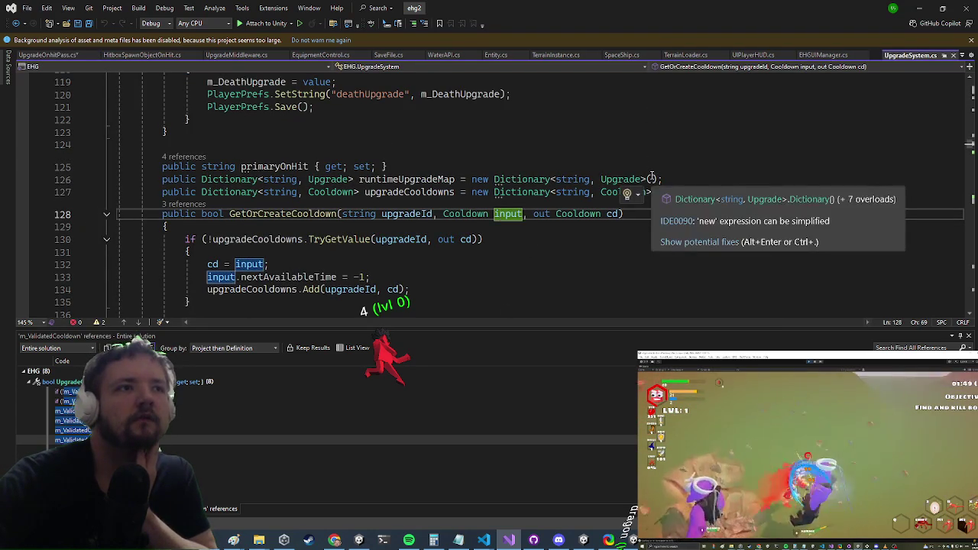
{"action": "scroll", "coordinate": [630, 254], "scroll_direction": "down", "scroll_amount": 1}
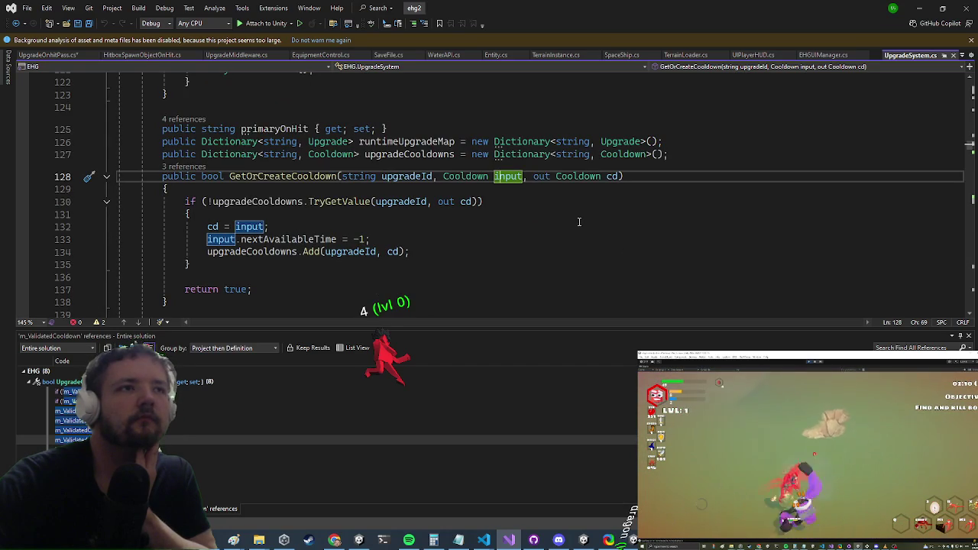
{"action": "left_click", "coordinate": [535, 242]}
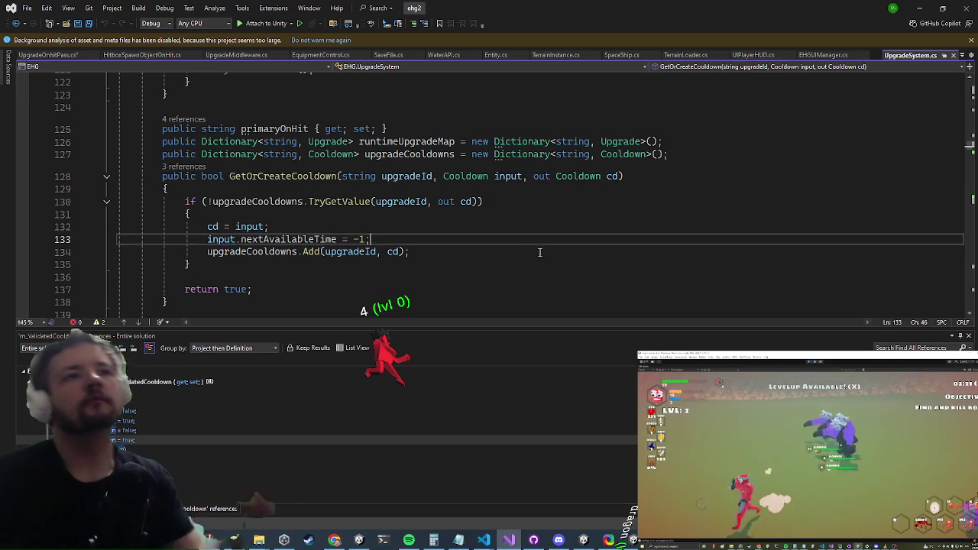
{"action": "key", "text": "ctrl+minus"}
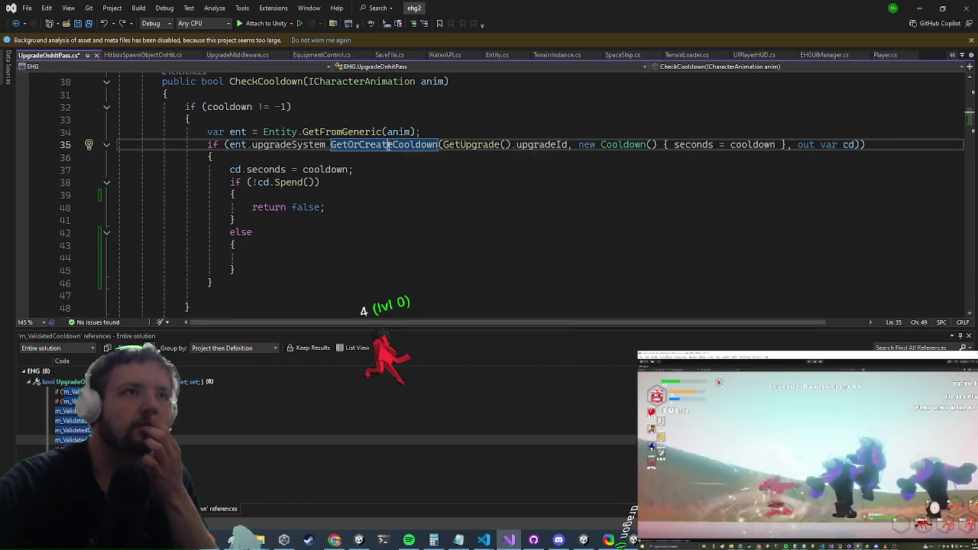
- Find all three references to GetOrCreateCooldown, then move the caret into the empty else block
{"action": "right_click", "coordinate": [392, 144]}
{"action": "left_click", "coordinate": [462, 254]}
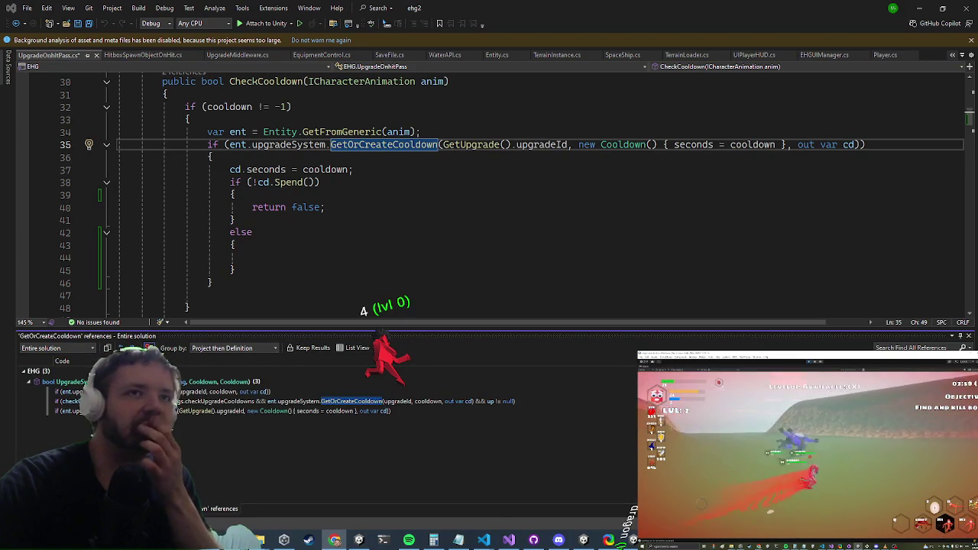
{"action": "scroll", "coordinate": [320, 256], "scroll_direction": "up", "scroll_amount": 1}
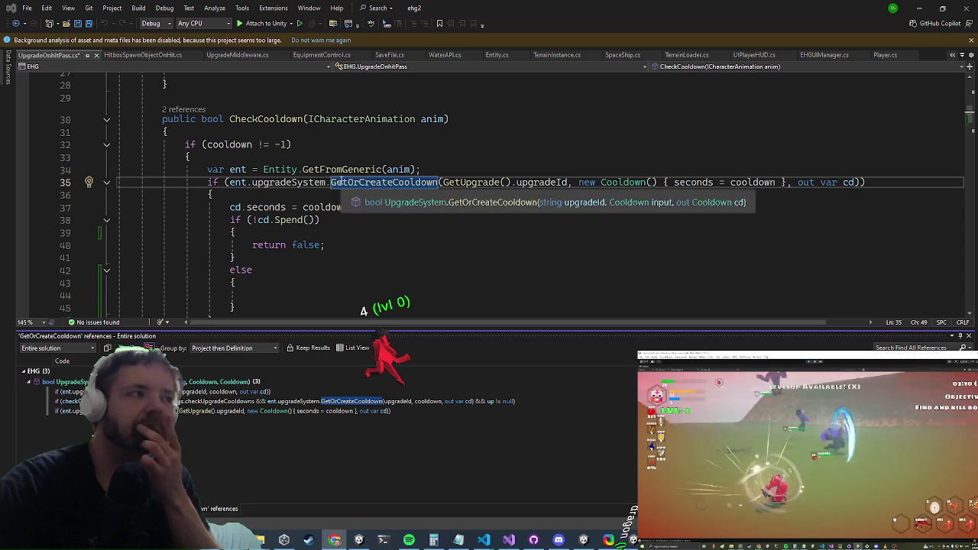
{"action": "mouse_move", "coordinate": [787, 182]}
{"action": "left_mouse_down"}
{"action": "mouse_move", "coordinate": [565, 182]}
{"action": "mouse_move", "coordinate": [577, 182]}
{"action": "left_mouse_up"}
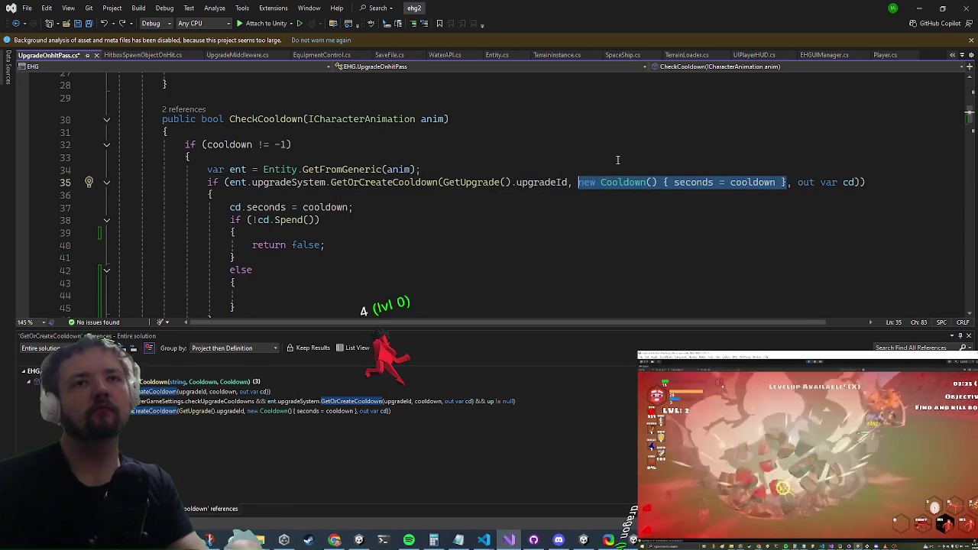
{"action": "key", "text": "Down"}
{"action": "key", "text": "Down"}
{"action": "key", "text": "Down"}
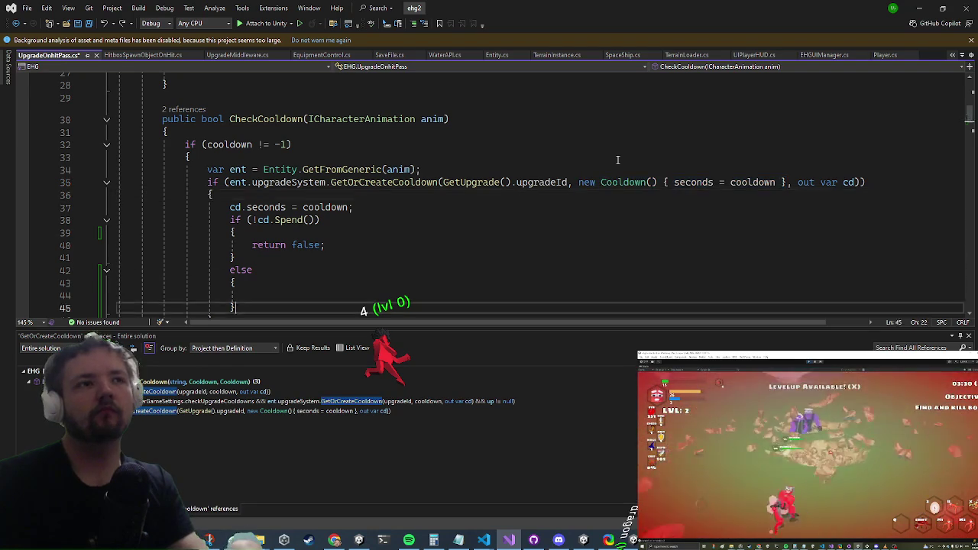
- In the else block, write eventSystem.Raise(new OnCooldown() { cd, onHitPass = this })
{"action": "scroll", "coordinate": [618, 160], "scroll_direction": "down", "scroll_amount": 1}
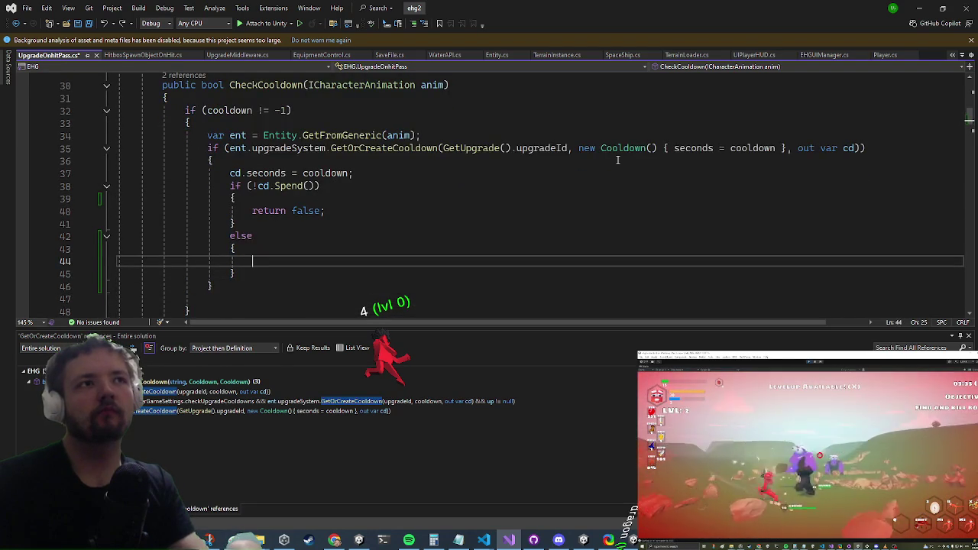
{"action": "left_click", "coordinate": [539, 261]}
{"action": "type", "text": "ent.evene"}
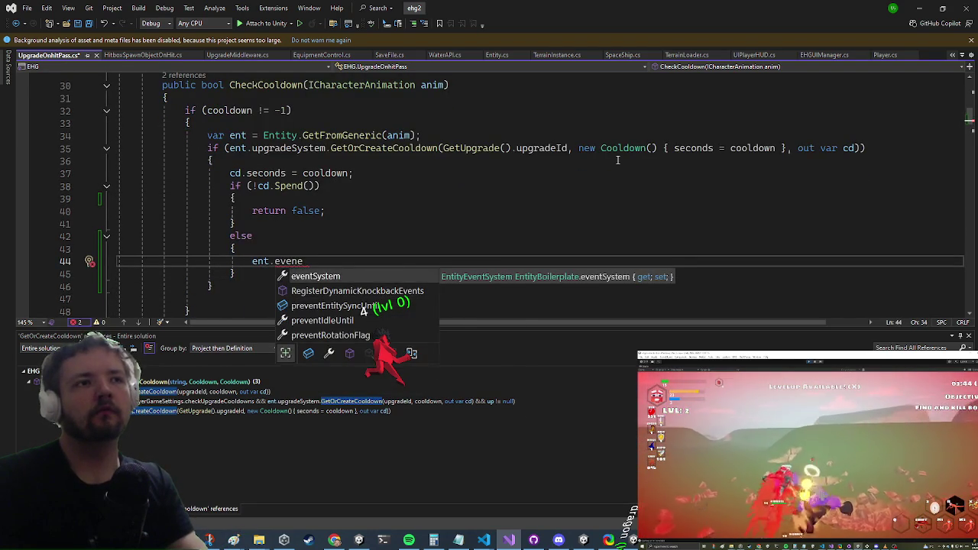
{"action": "key", "text": "Tab"}
{"action": "type", "text": "."}
{"action": "type", "text": "rai()"}
{"action": "type", "text": "new OnCool"}
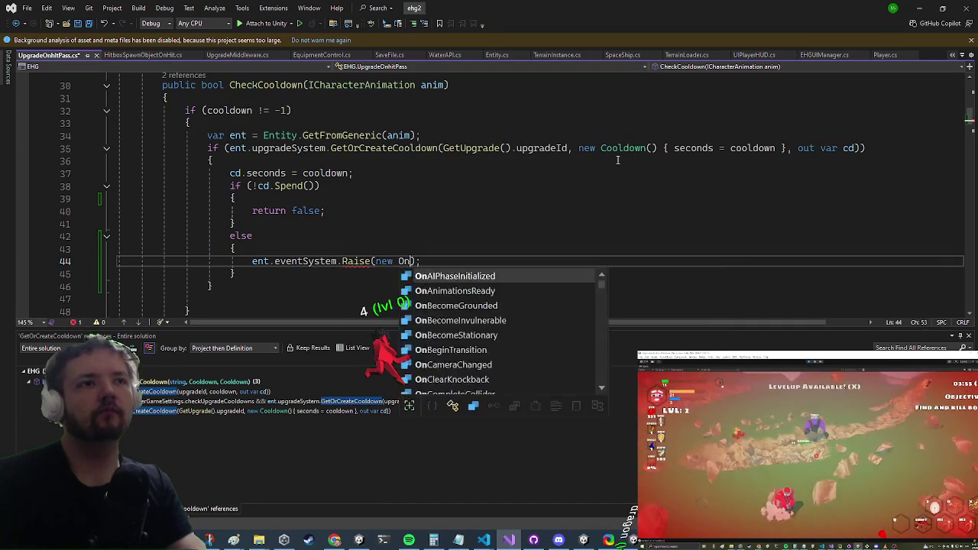
{"action": "type", "text": "down() {"}
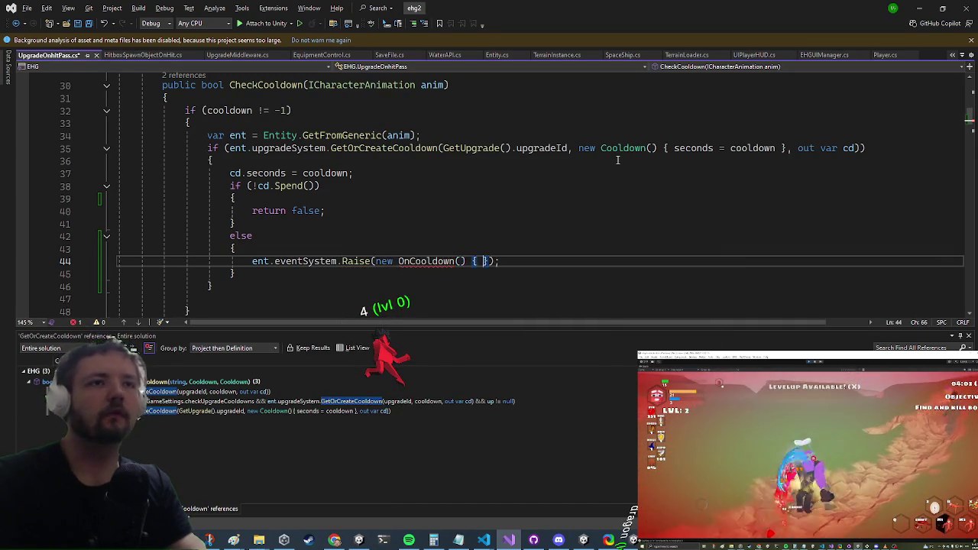
{"action": "key", "text": "Return"}
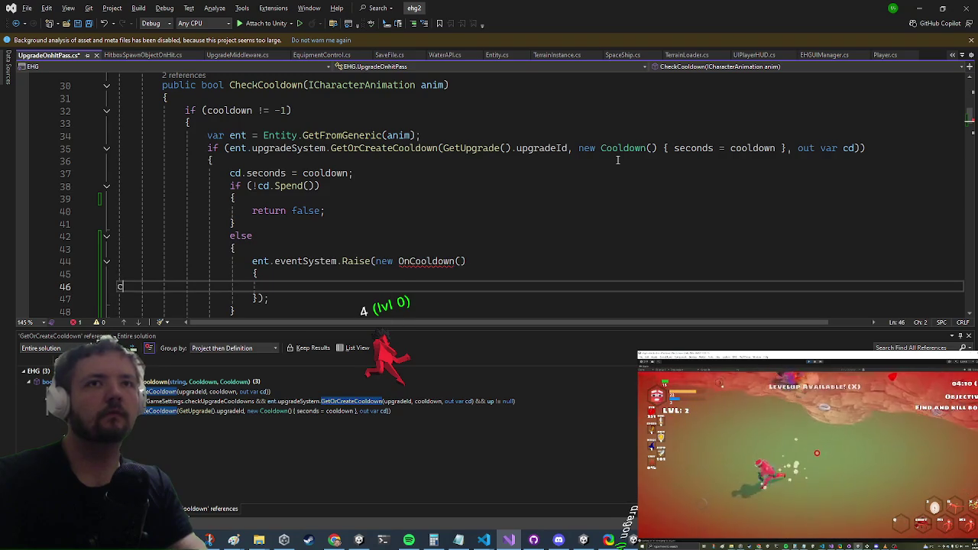
{"action": "type", "text": "d,"}
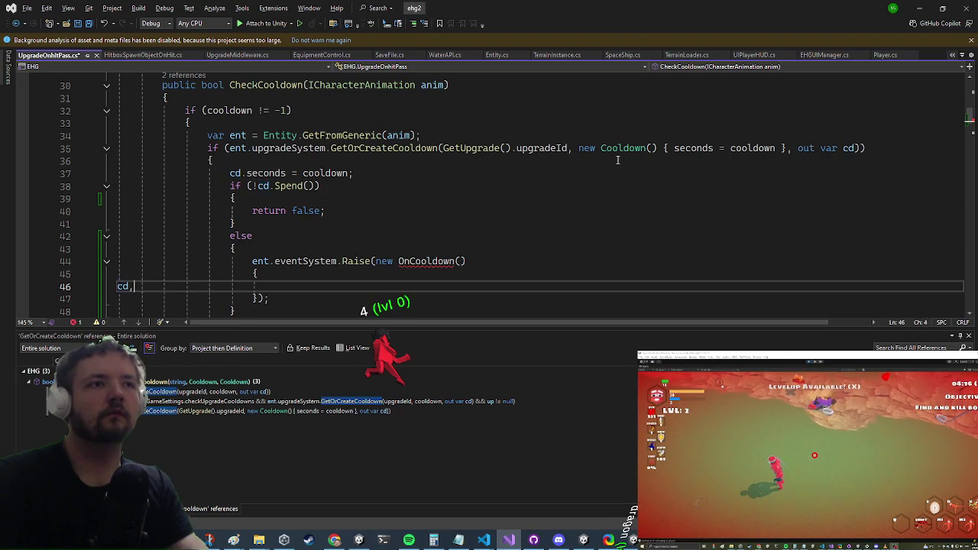
{"action": "key", "text": "Return"}
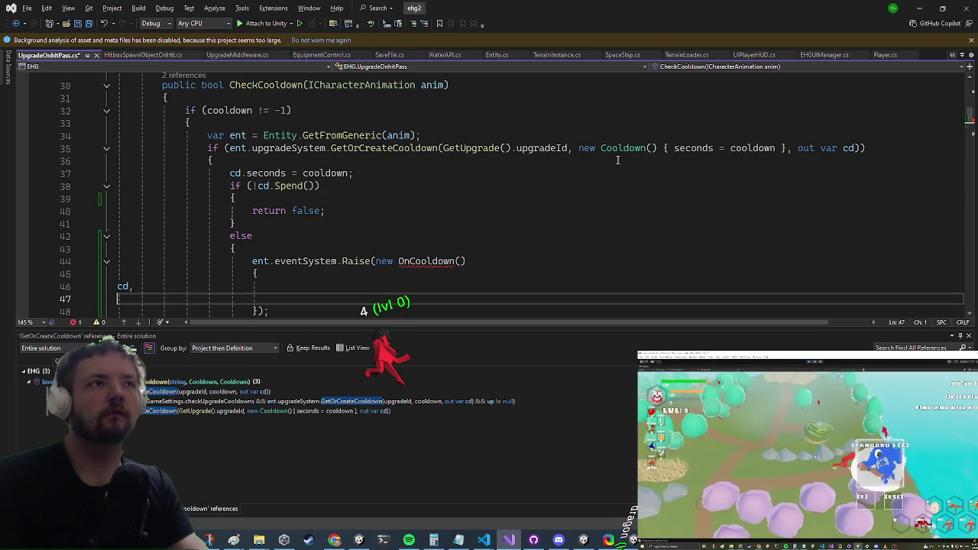
{"action": "type", "text": "t"}
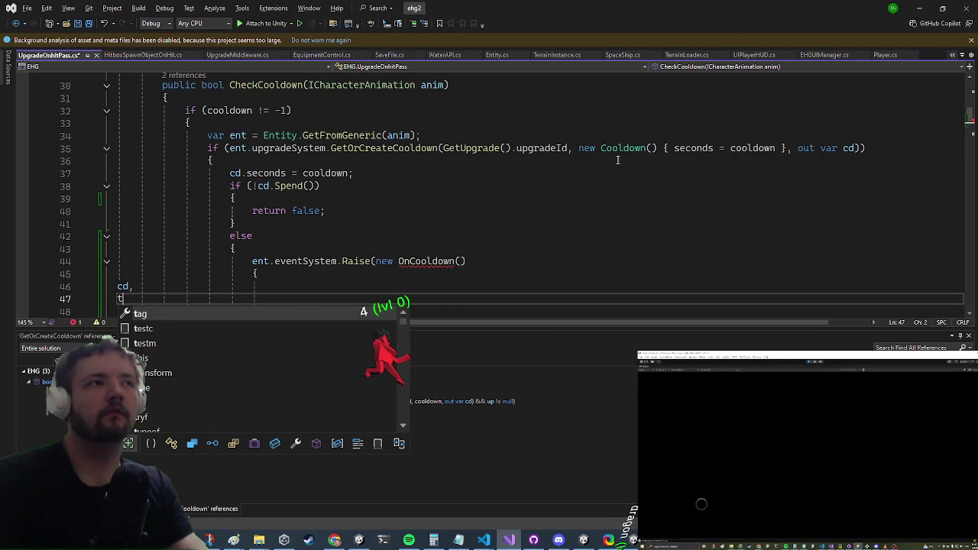
{"action": "key", "text": "BackSpace"}
{"action": "type", "text": "o"}
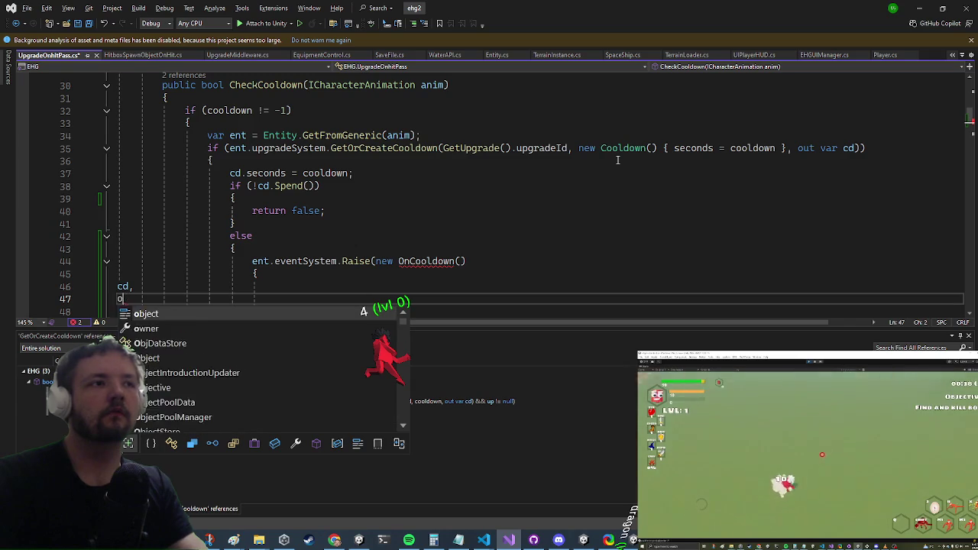
{"action": "type", "text": "nHitPass = this"}
{"action": "key", "text": "Escape"}
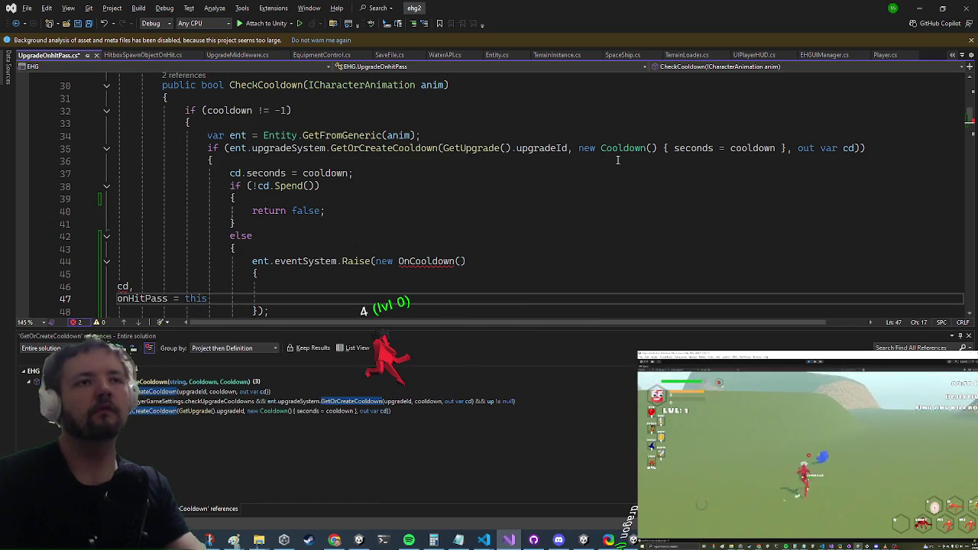
- Inspect the unresolved OnCooldown type error and place the caret above CheckCooldown
{"action": "left_click", "coordinate": [457, 262]}
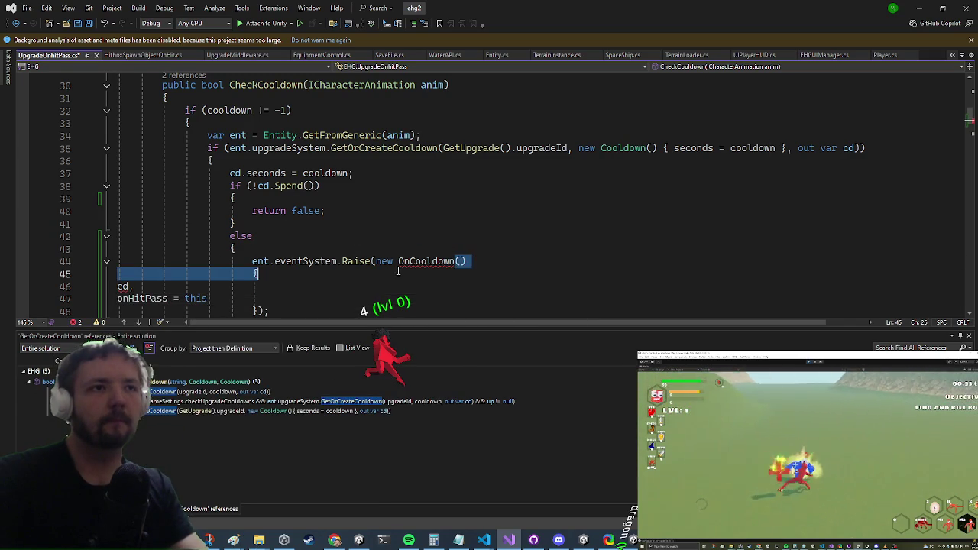
{"action": "key", "text": "Up"}
{"action": "key", "text": "Up"}
{"action": "left_click", "coordinate": [398, 261]}
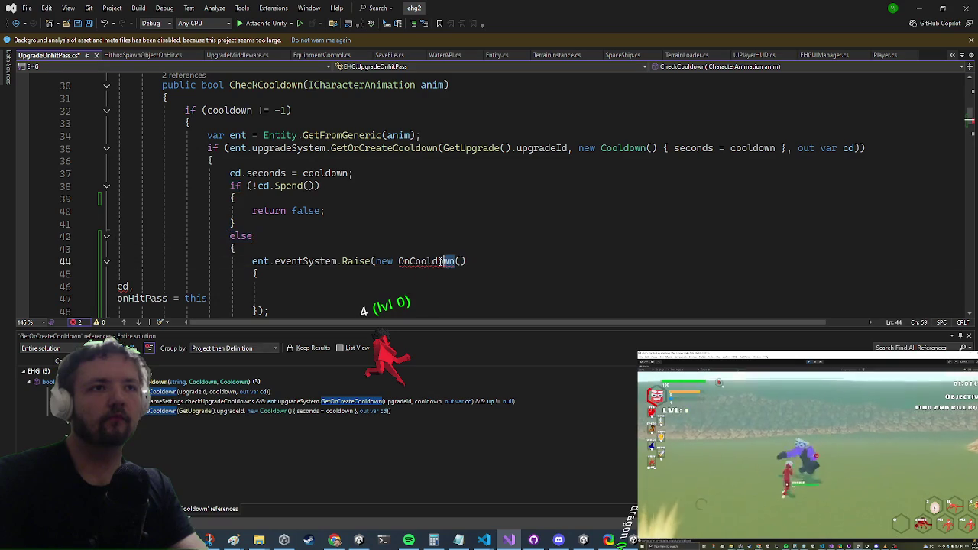
{"action": "scroll", "coordinate": [403, 262], "scroll_direction": "up", "scroll_amount": 4}
{"action": "left_click", "coordinate": [233, 207]}
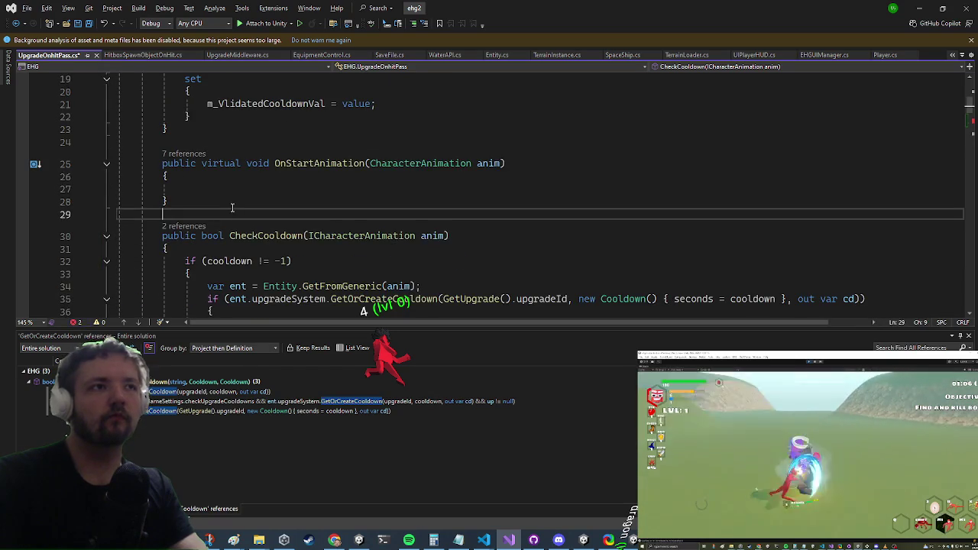
- Declare an empty public struct OnCooldown : IEventBase above CheckCooldown
{"action": "key", "text": "Return"}
{"action": "type", "text": "public stru"}
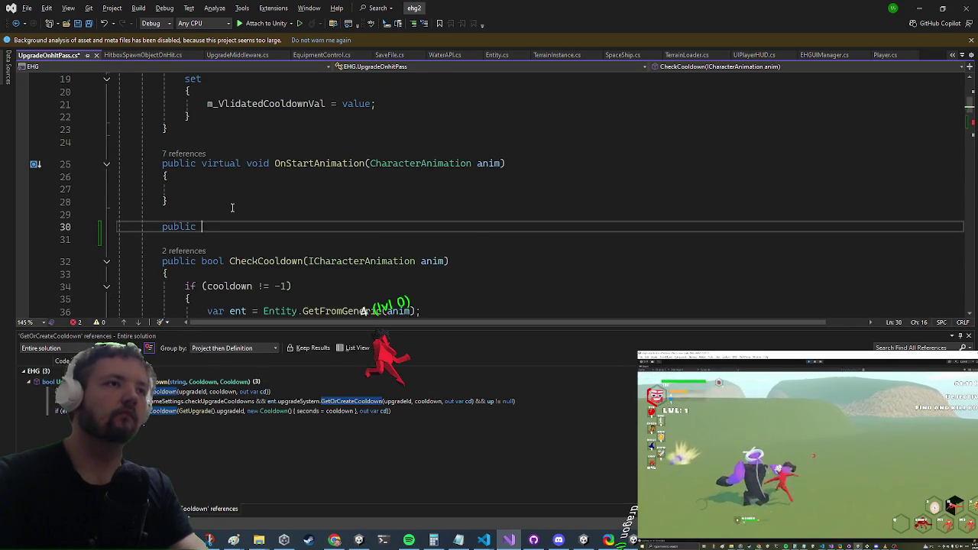
{"action": "key", "text": "Tab"}
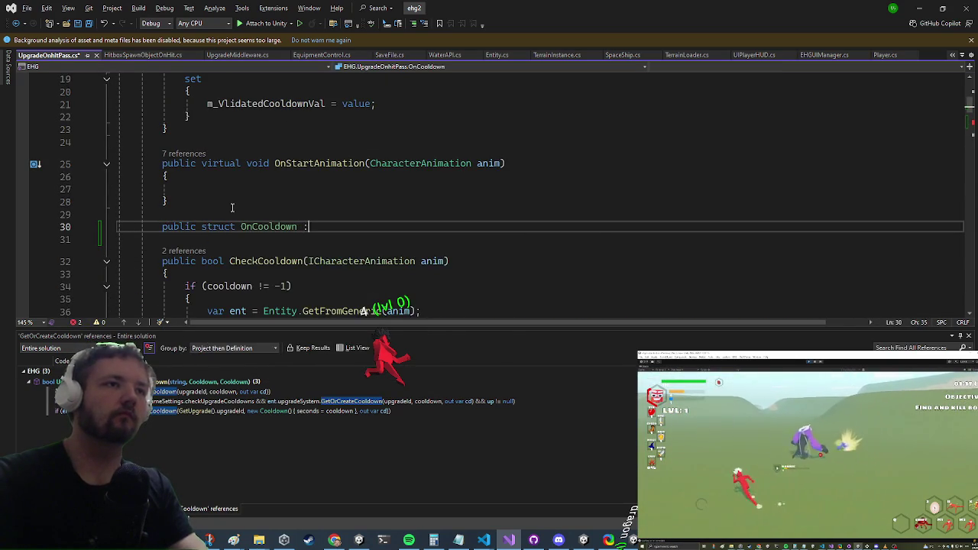
{"action": "type", "text": "vent"}
{"action": "key", "text": "Tab"}
{"action": "key", "text": "Return"}
{"action": "type", "text": "{"}
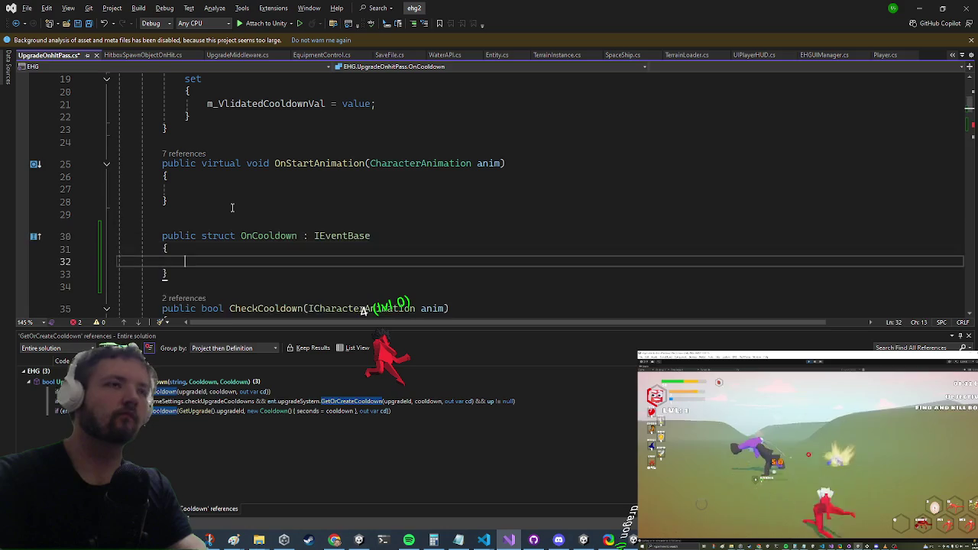
{"action": "key", "text": "Return"}
{"action": "key", "text": "Return"}
{"action": "type", "text": "}"}
{"action": "key", "text": "Up"}
{"action": "scroll", "coordinate": [265, 254], "scroll_direction": "down", "scroll_amount": 6}
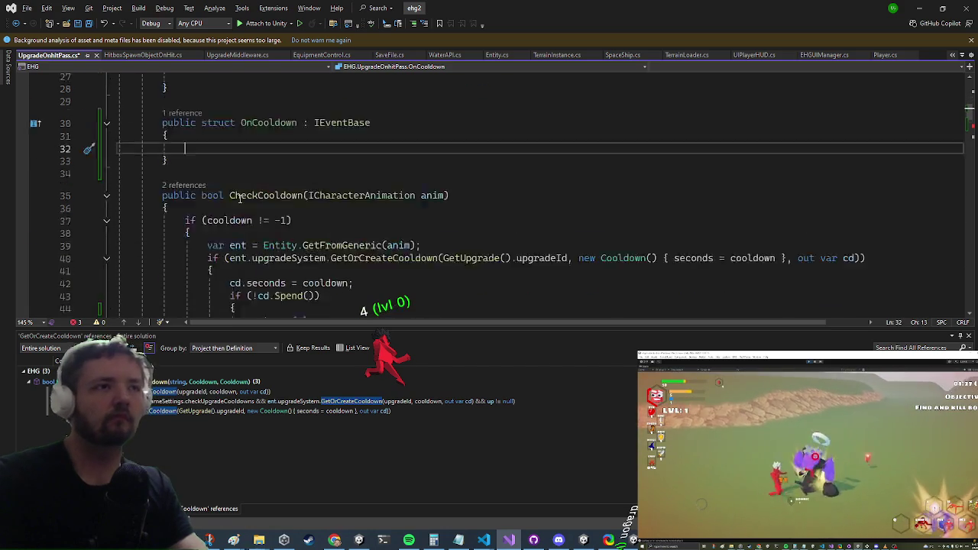
{"action": "left_click", "coordinate": [123, 245]}
{"action": "scroll", "coordinate": [211, 190], "scroll_direction": "up", "scroll_amount": 5}
{"action": "left_click", "coordinate": [205, 186]}
- Add fields public Cooldown cd and public UpgradeOnhitPass onhitPass to OnCooldown
{"action": "type", "text": "public cool"}
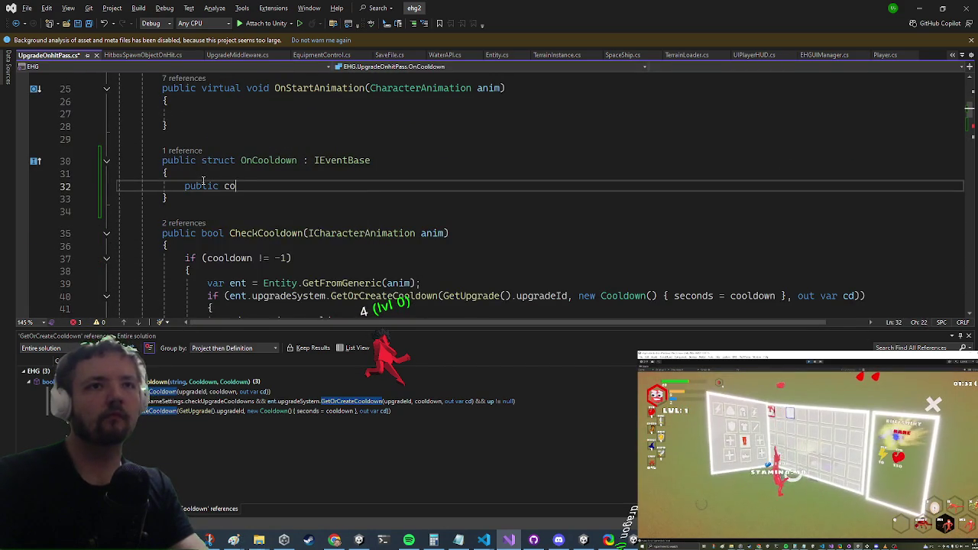
{"action": "key", "text": "Tab"}
{"action": "type", "text": "cd;"}
{"action": "key", "text": "Return"}
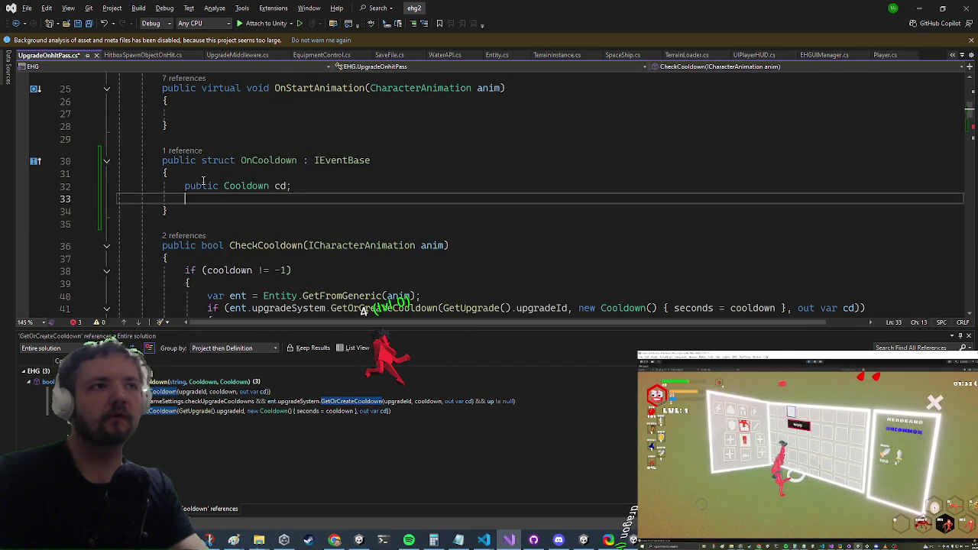
{"action": "scroll", "coordinate": [142, 209], "scroll_direction": "down", "scroll_amount": 6}
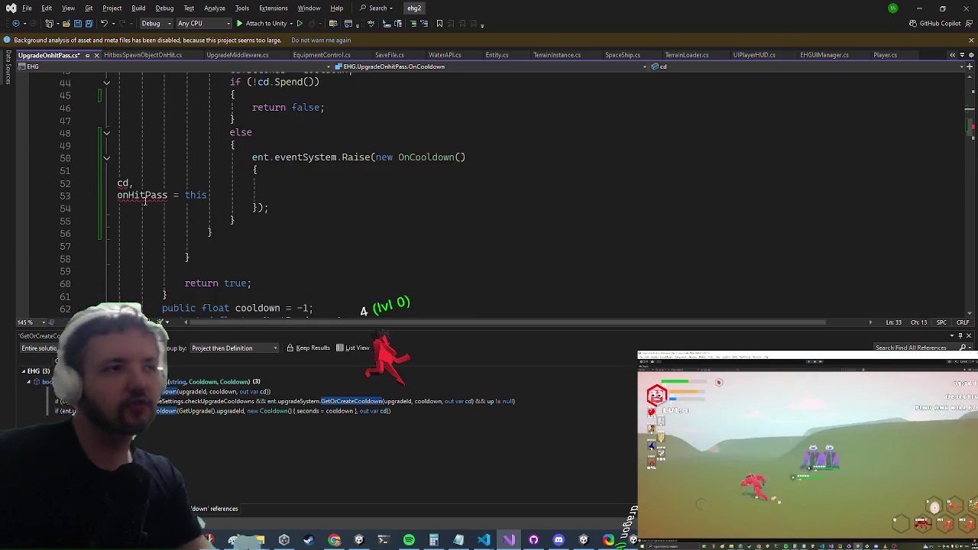
{"action": "scroll", "coordinate": [176, 195], "scroll_direction": "up", "scroll_amount": 5}
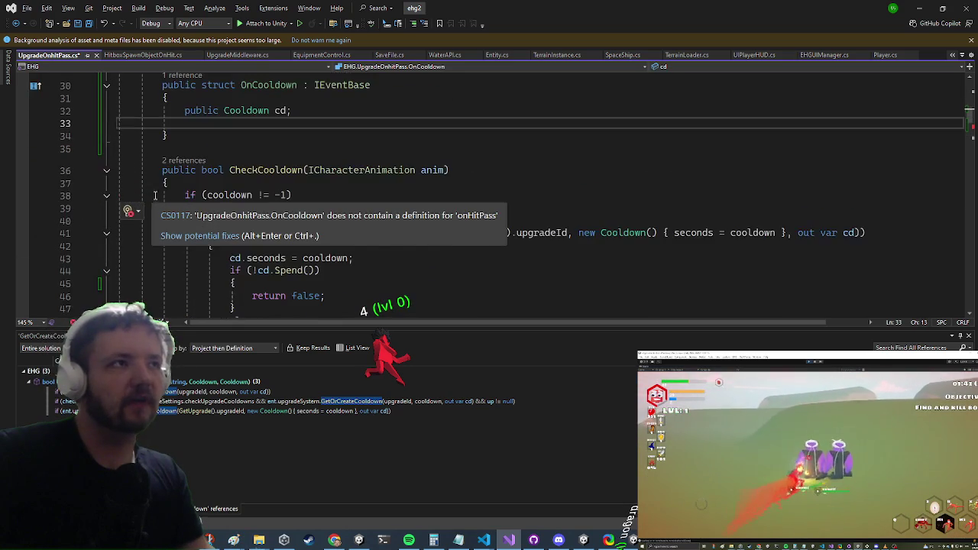
{"action": "scroll", "coordinate": [275, 113], "scroll_direction": "up", "scroll_amount": 2}
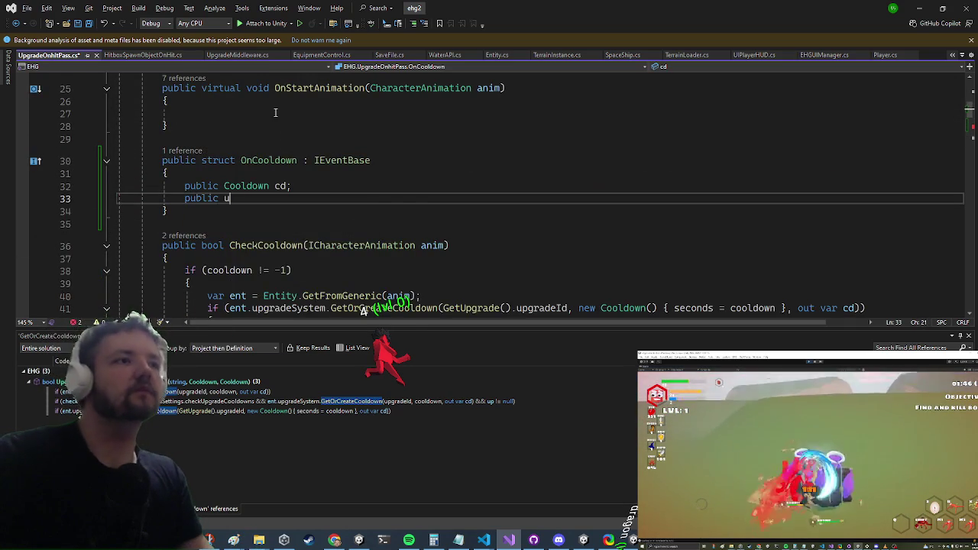
{"action": "type", "text": "pgradeOnh"}
{"action": "key", "text": "Tab"}
{"action": "type", "text": "o"}
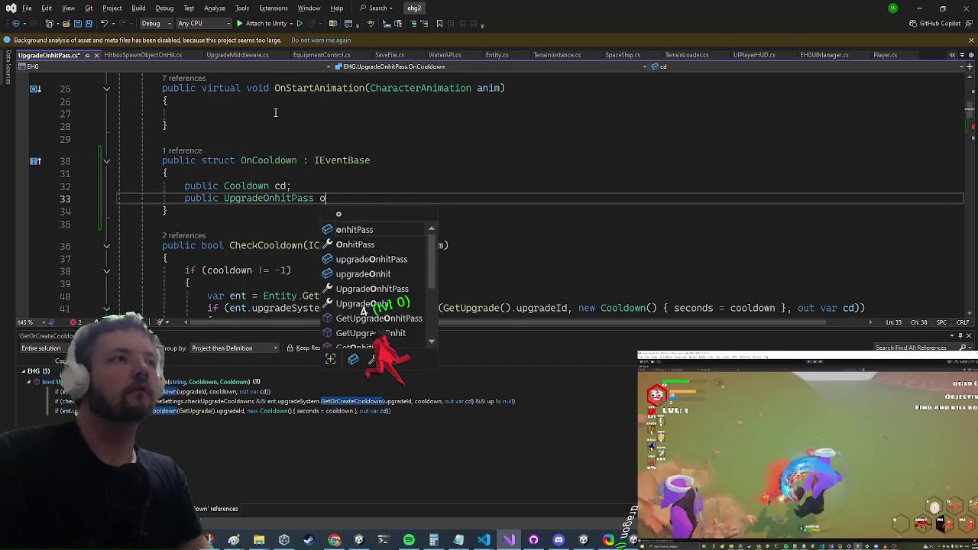
{"action": "type", "text": "nhitP"}
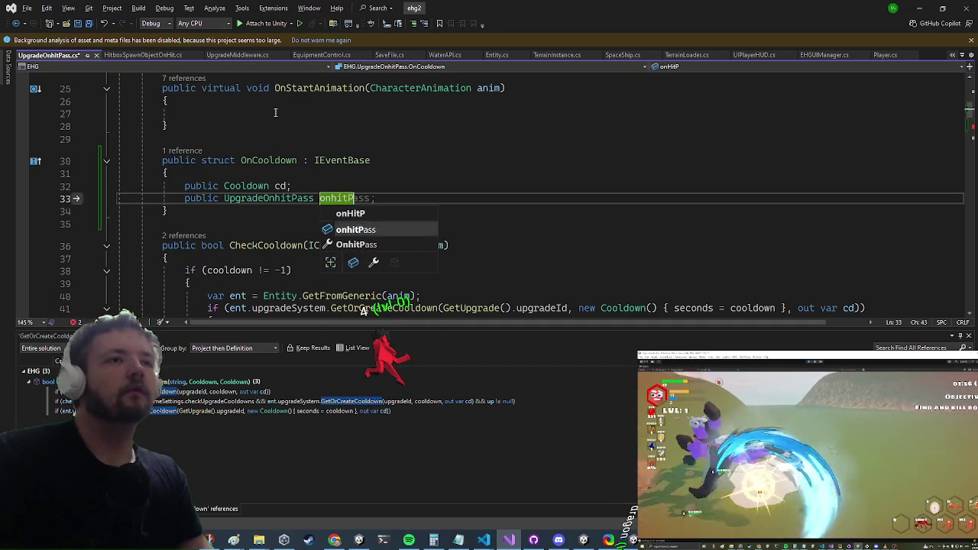
{"action": "key", "text": "Tab"}
- Cut the whole OnCooldown struct out of the class
{"action": "key", "text": "shift+alt+="}
{"action": "key", "text": "shift+alt+="}
{"action": "key", "text": "shift+alt+="}
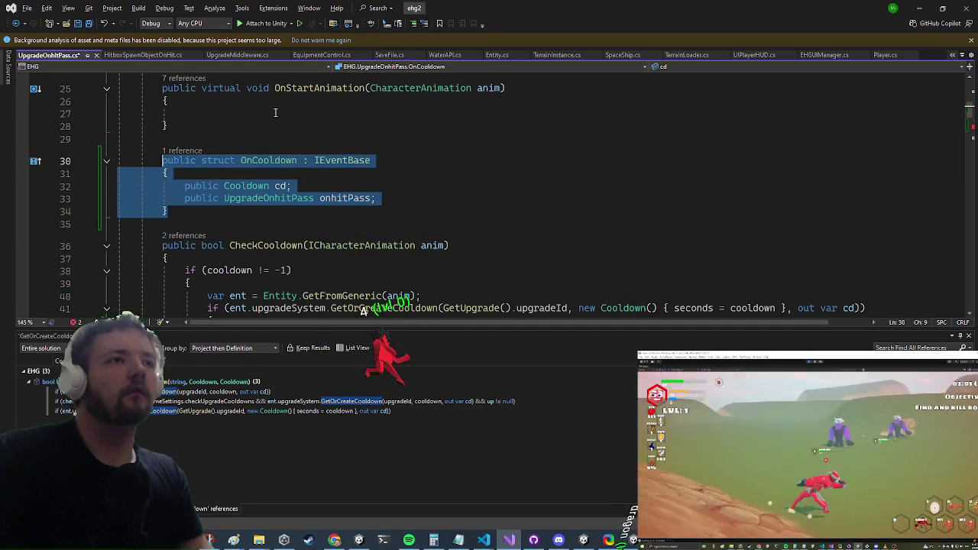
{"action": "key", "text": "ctrl+x"}
{"action": "scroll", "coordinate": [317, 229], "scroll_direction": "down", "scroll_amount": 6}
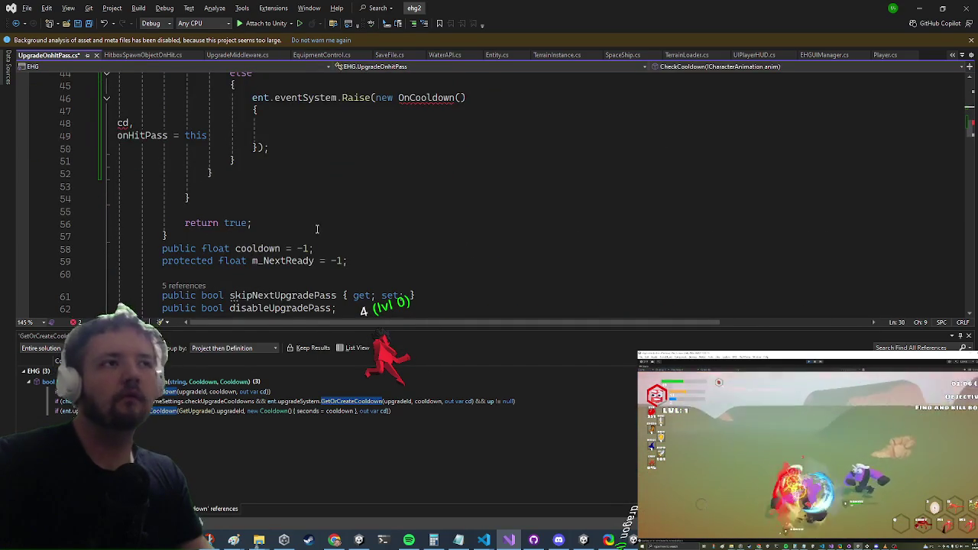
- Paste the OnCooldown struct after the class's closing brace at the end of the file
{"action": "scroll", "coordinate": [313, 233], "scroll_direction": "down", "scroll_amount": 20}
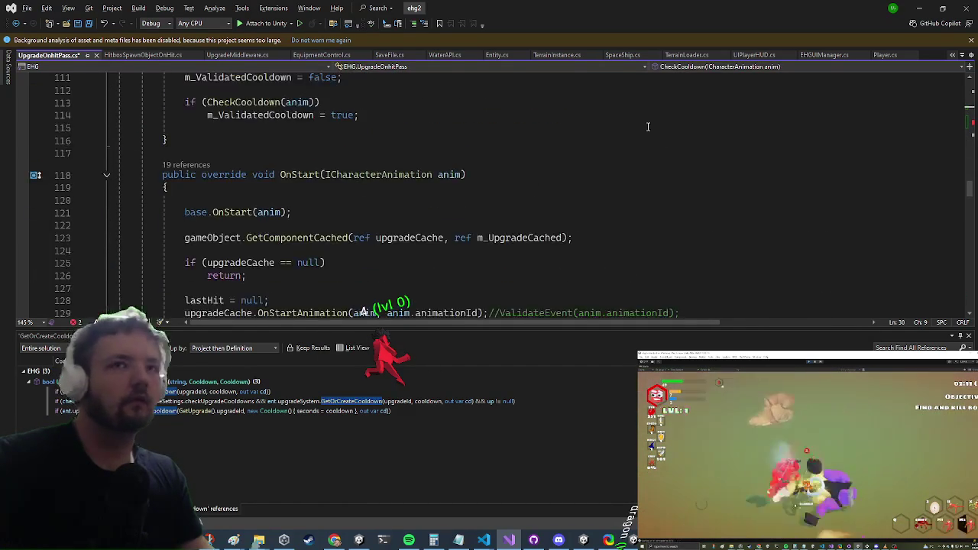
{"action": "left_click_drag", "start_coordinate": [968, 193], "coordinate": [968, 306]}
{"action": "scroll", "coordinate": [616, 240], "scroll_direction": "up", "scroll_amount": 4}
{"action": "left_click", "coordinate": [206, 244]}
{"action": "key", "text": "Return"}
{"action": "key", "text": "ctrl+v"}
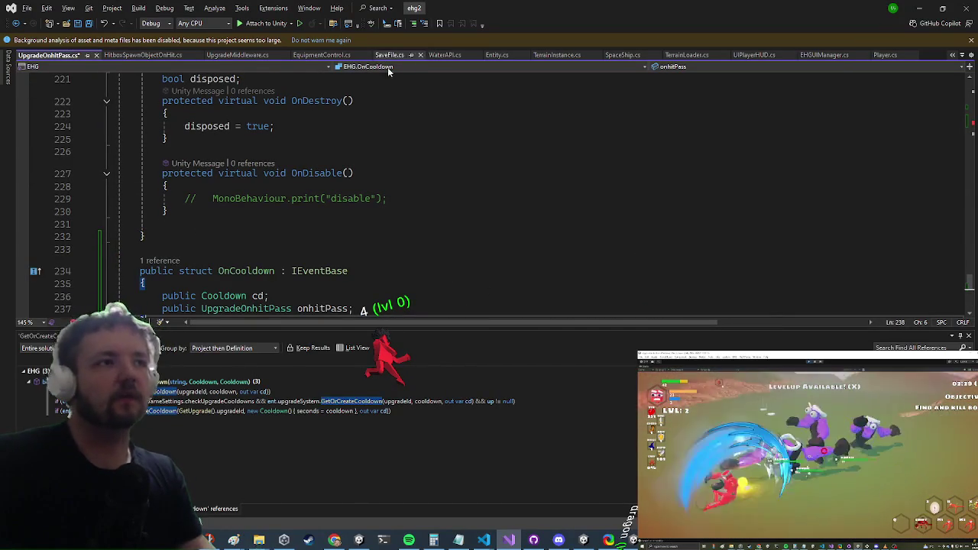
{"action": "left_click_drag", "start_coordinate": [971, 287], "coordinate": [971, 121]}
- Change the initializer's first entry to cd = cd
{"action": "left_click", "coordinate": [390, 197]}
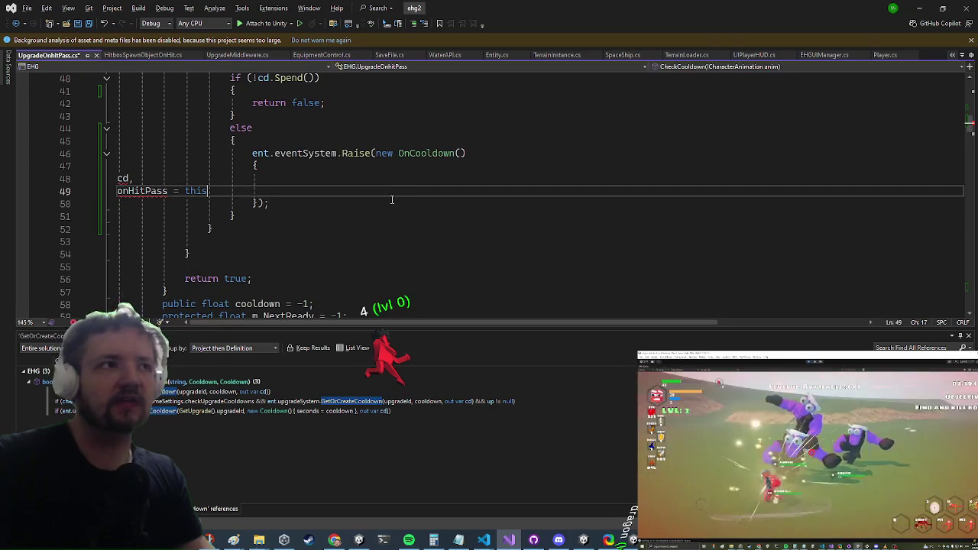
{"action": "left_click", "coordinate": [117, 179]}
{"action": "type", "text": "CD ="}
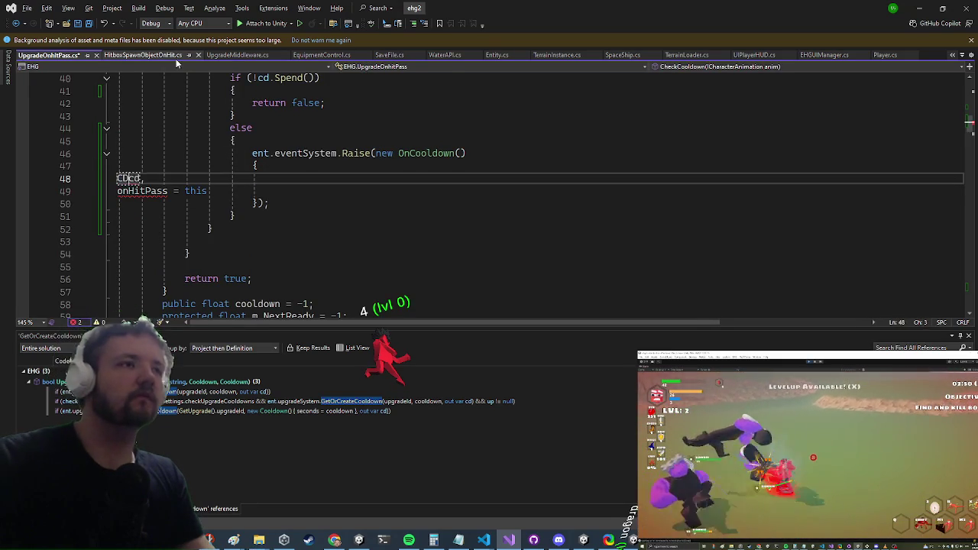
{"action": "key", "text": "Left"}
{"action": "key", "text": "BackSpace"}
{"action": "type", "text": "cd"}
- Indent both initializer lines, correct onHitPass to onhitPass = this, and save
{"action": "key", "text": "Down"}
{"action": "key", "text": "Left"}
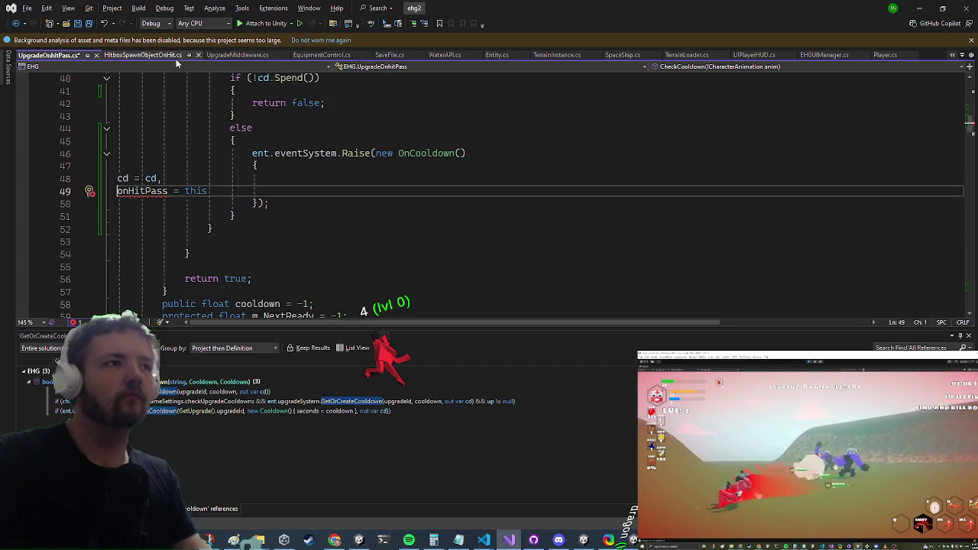
{"action": "key", "text": "alt+shift+Up"}
{"action": "key", "text": "Tab"}
{"action": "key", "text": "Tab"}
{"action": "key", "text": "Tab"}
{"action": "key", "text": "Tab"}
{"action": "key", "text": "Tab"}
{"action": "key", "text": "Escape"}
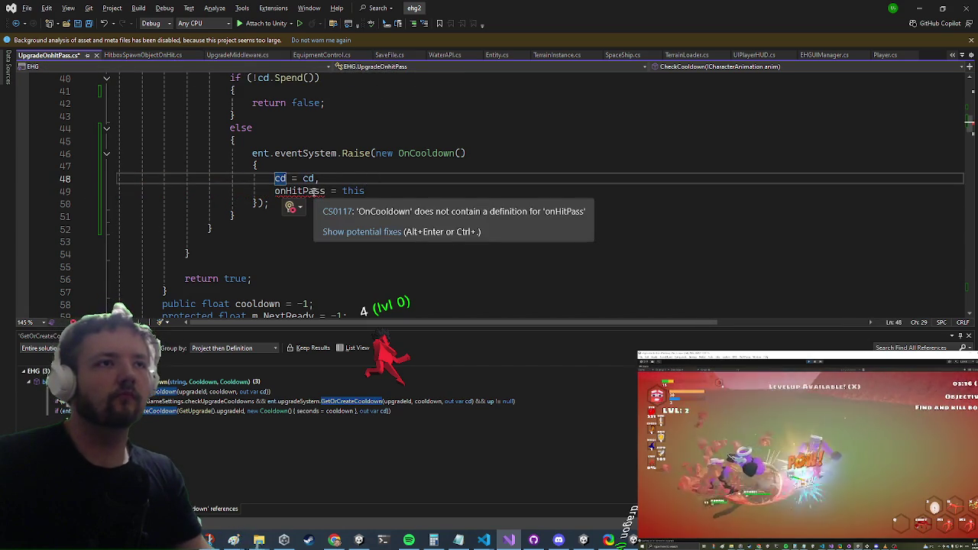
{"action": "left_click_drag", "start_coordinate": [365, 191], "coordinate": [298, 191]}
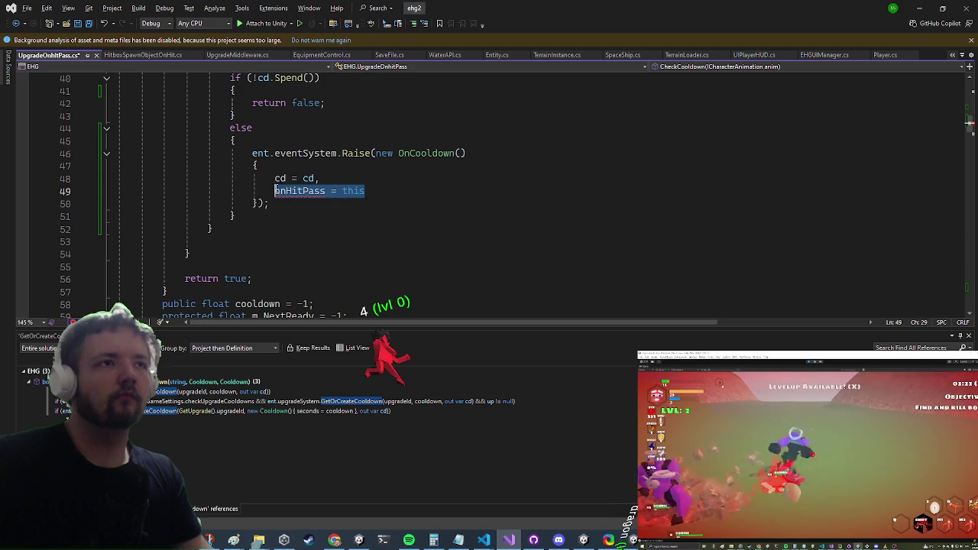
{"action": "type", "text": "onhi"}
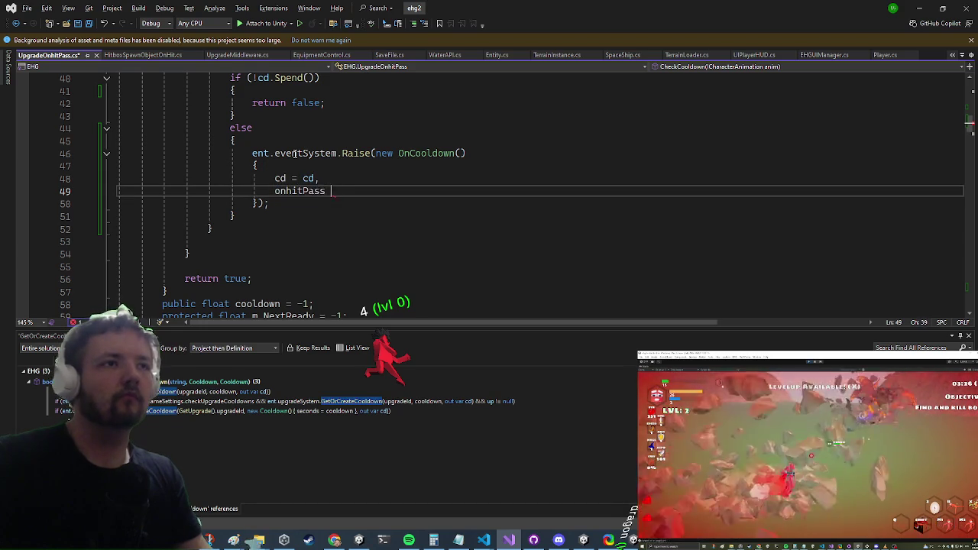
{"action": "type", "text": "tPass = this"}
{"action": "key", "text": "Escape"}
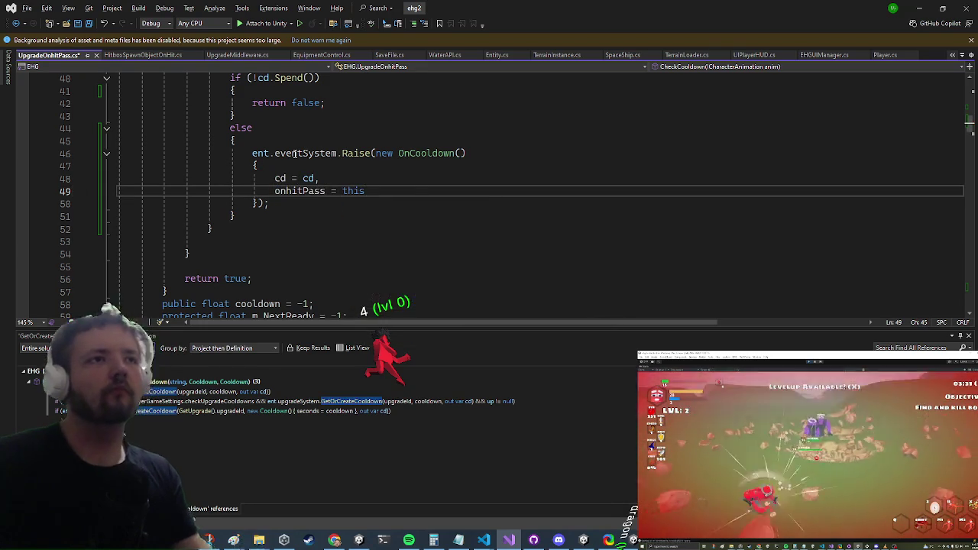
{"action": "scroll", "coordinate": [365, 295], "scroll_direction": "up", "scroll_amount": 4}
{"action": "key", "text": "Up"}
{"action": "key", "text": "Up"}
{"action": "key", "text": "Up"}
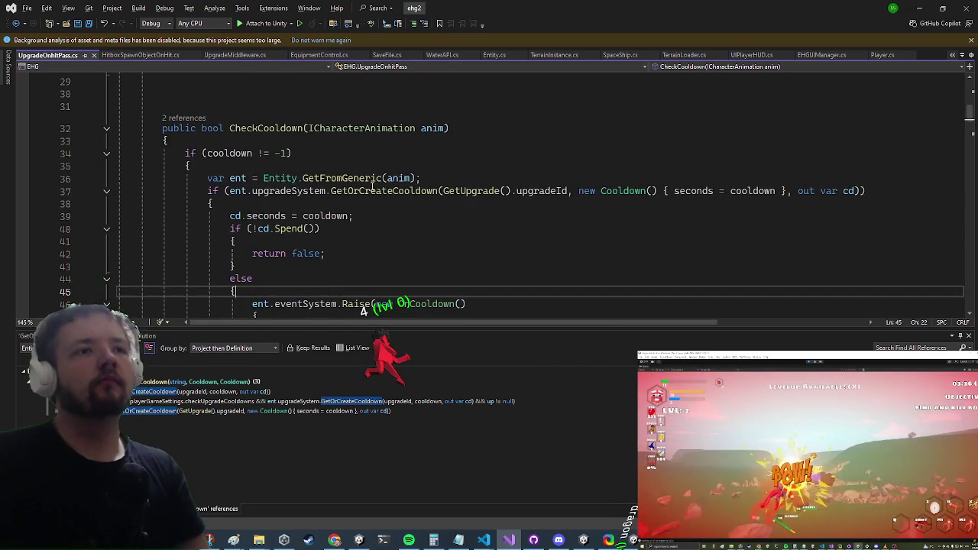
{"action": "scroll", "coordinate": [210, 209], "scroll_direction": "down", "scroll_amount": 2}
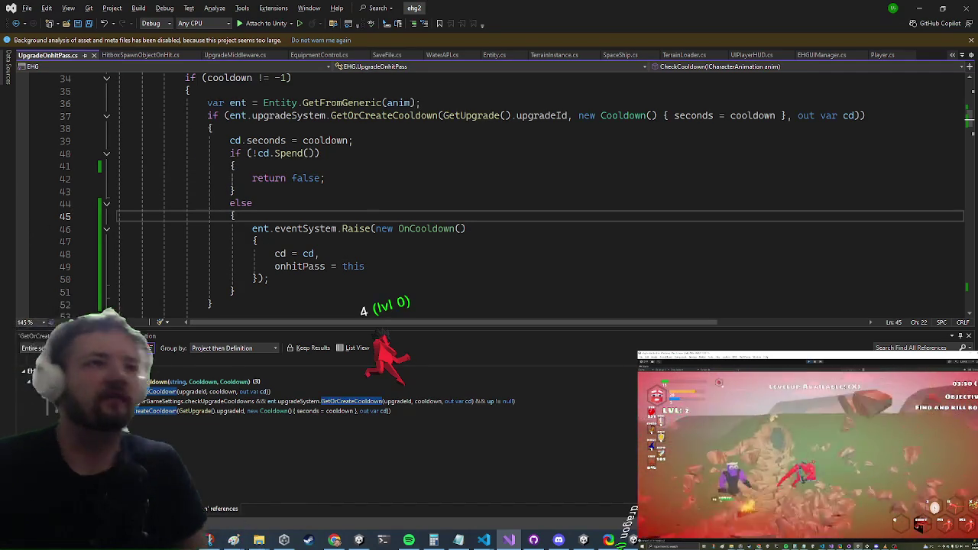
{"action": "scroll", "coordinate": [553, 170], "scroll_direction": "up", "scroll_amount": 3}
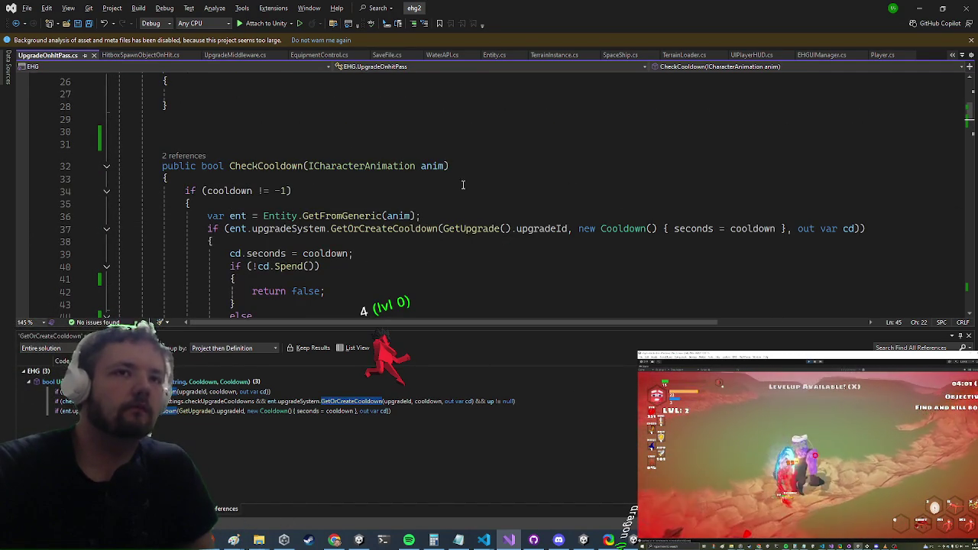
{"action": "scroll", "coordinate": [434, 200], "scroll_direction": "down", "scroll_amount": 3}
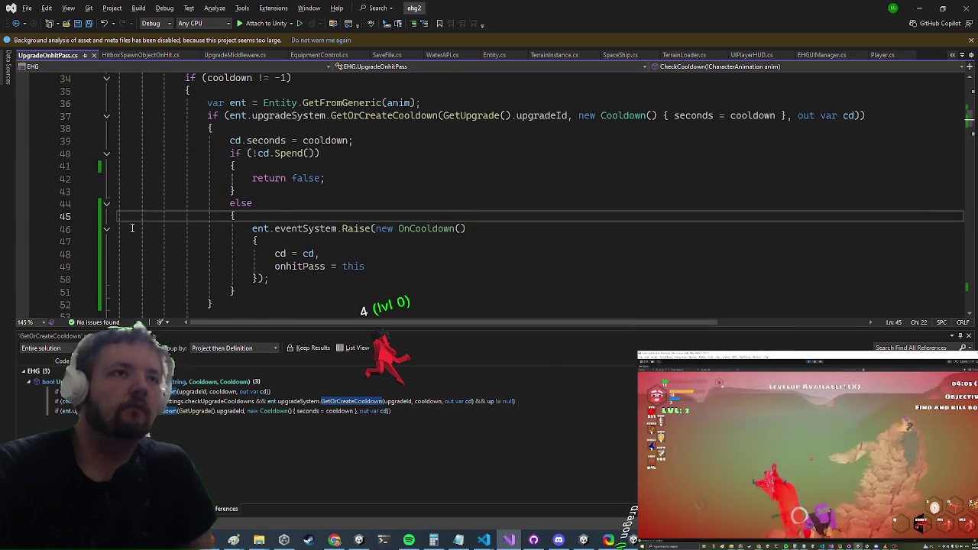
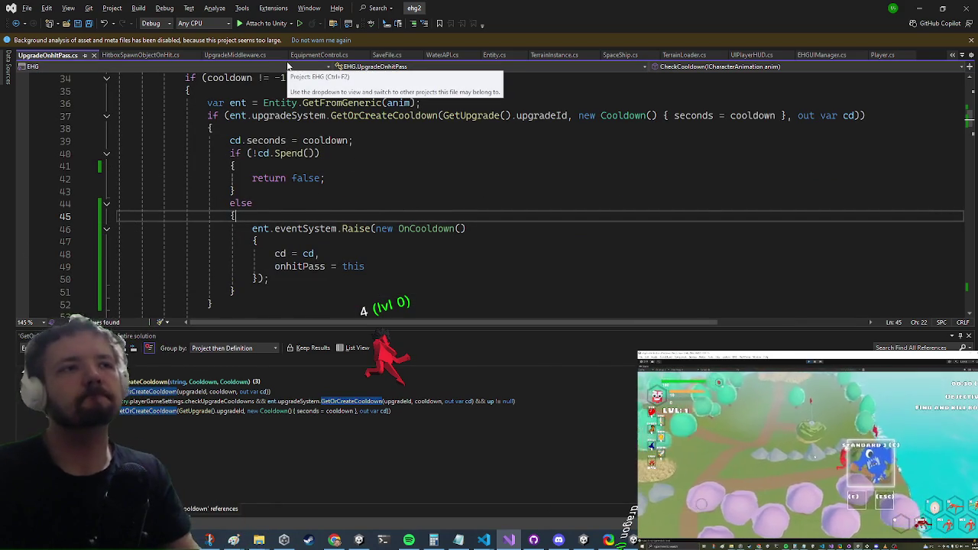
- Open UIPlayerHUD.cs and declare public class UIPlayerCooldowns : MonoBehaviour, IPlayerUI in the EHG namespace
{"action": "key", "text": "ctrl+t"}
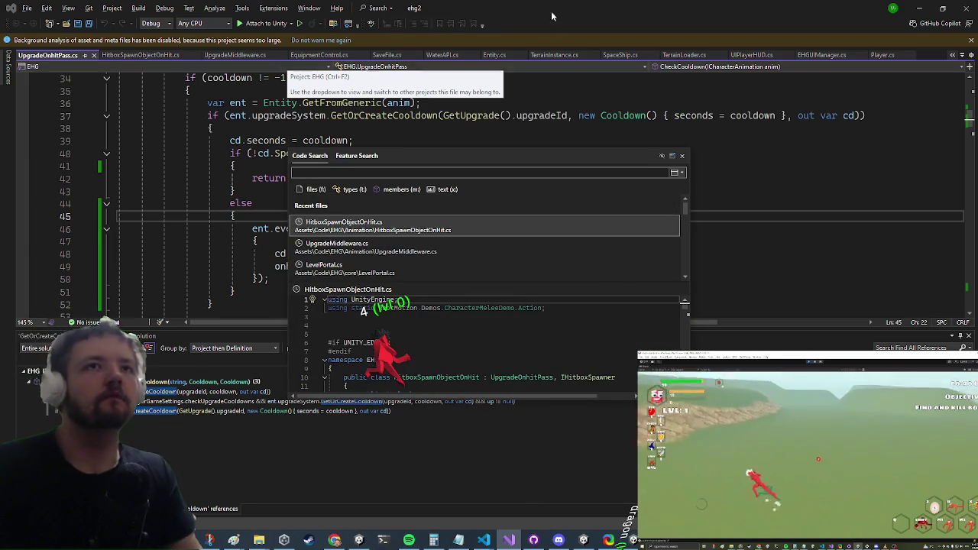
{"action": "key", "text": "Escape"}
{"action": "key", "text": "ctrl+minus"}
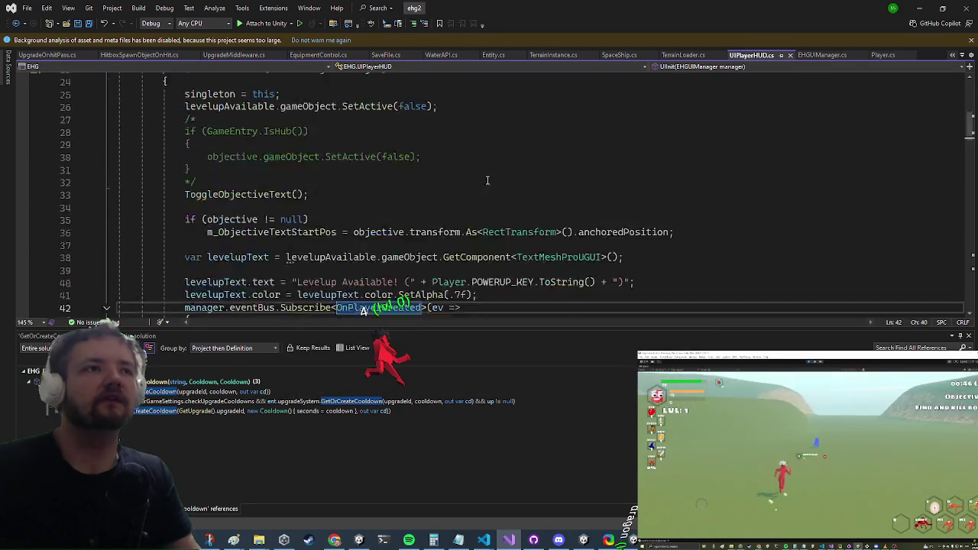
{"action": "scroll", "coordinate": [488, 181], "scroll_direction": "up", "scroll_amount": 9}
{"action": "left_click", "coordinate": [379, 143]}
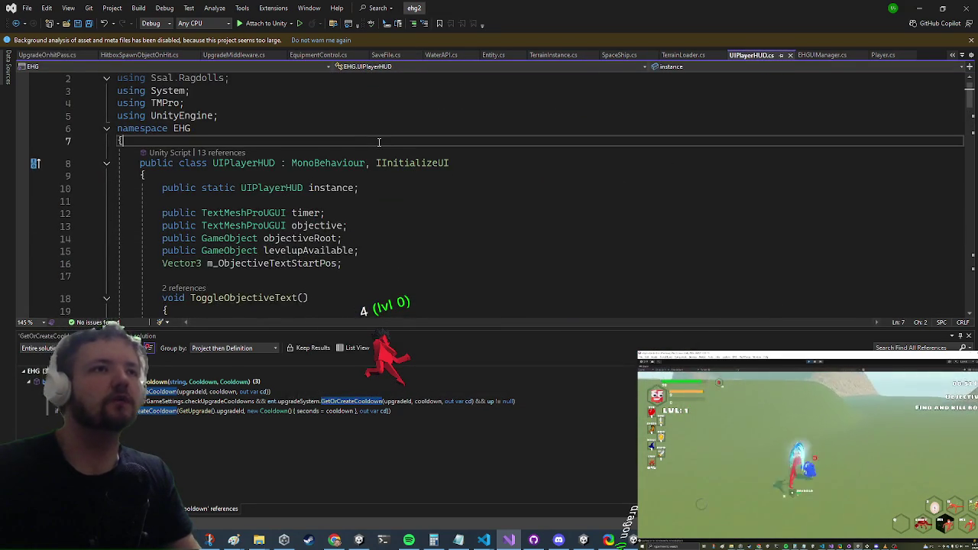
{"action": "key", "text": "Return"}
{"action": "type", "text": "public class UIPlayerC"}
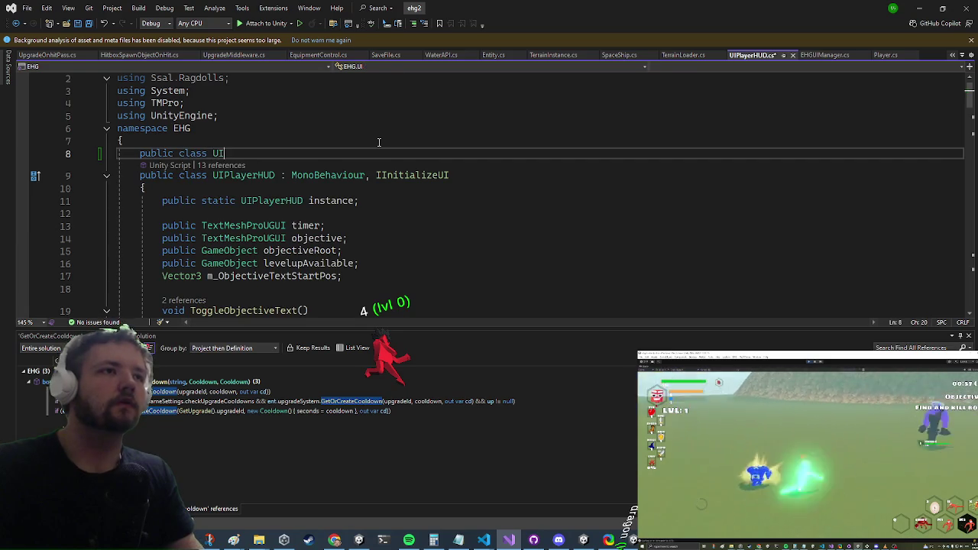
{"action": "type", "text": "ool"}
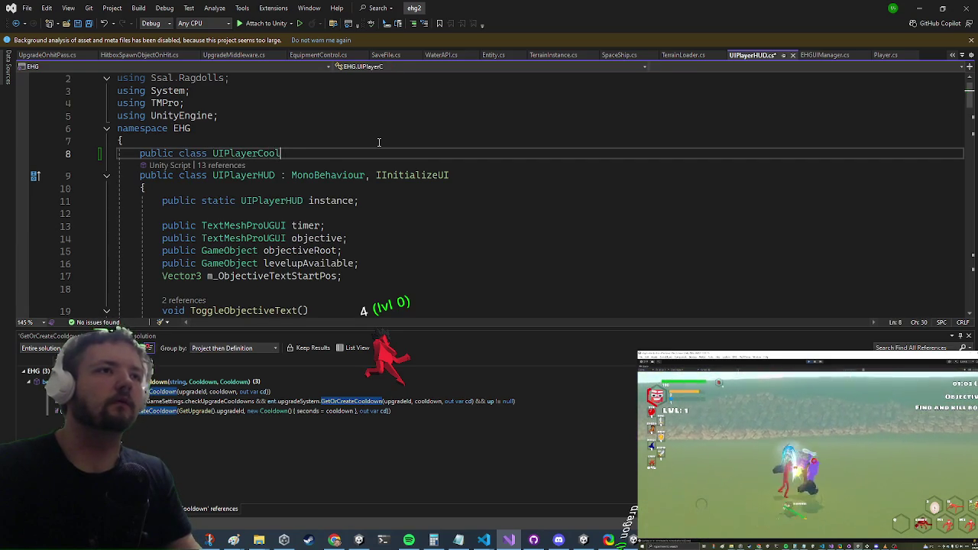
{"action": "type", "text": "downs : Mo"}
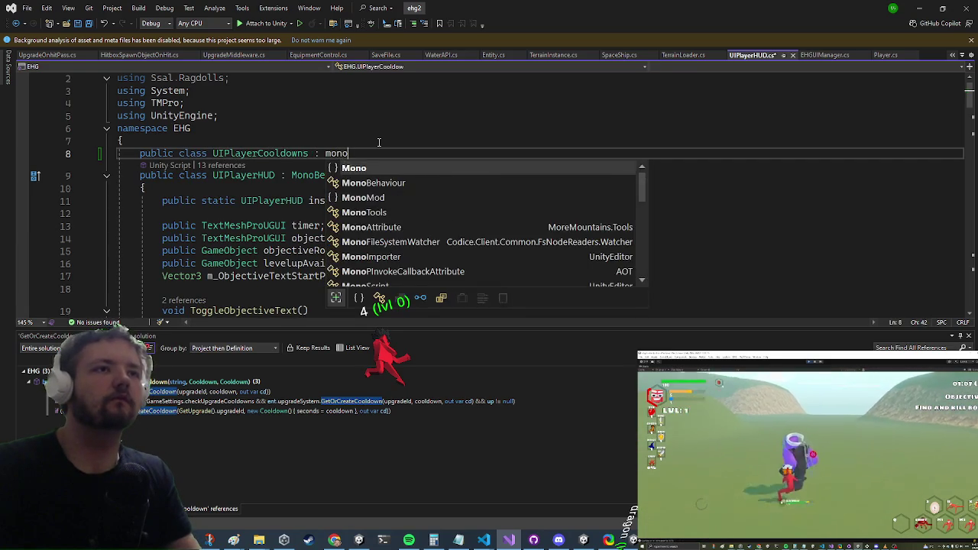
{"action": "key", "text": "Tab"}
{"action": "type", "text": ", IPlayerUI "}
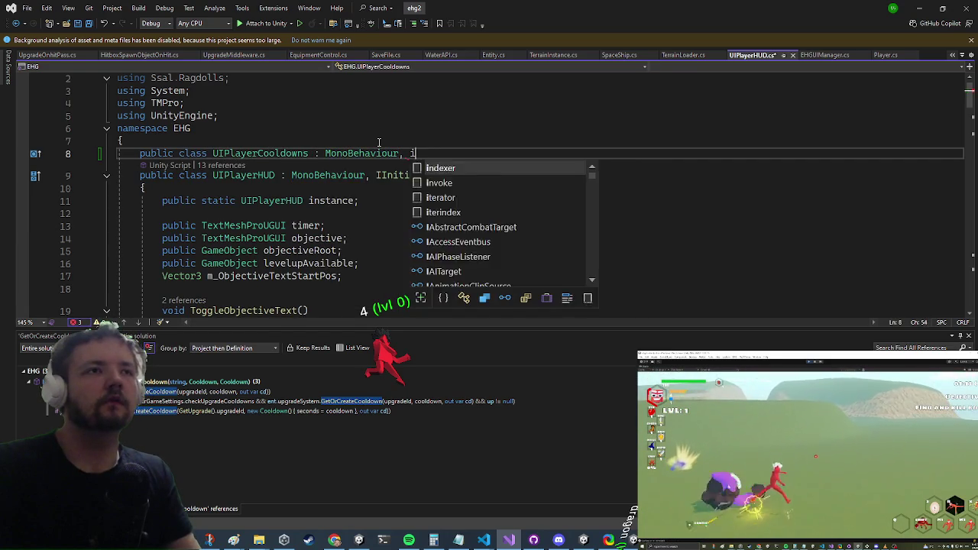
{"action": "type", "text": "{"}
{"action": "key", "text": "Return"}
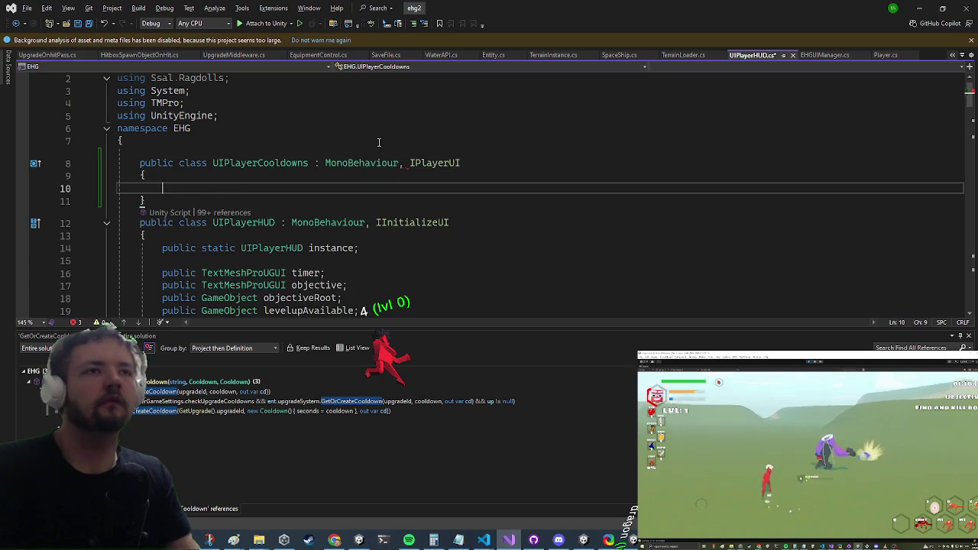
- Implement IPlayerUI, with OnPlayerReady casting the entity via var ent = e.As<Entity>();
{"action": "left_click", "coordinate": [442, 163]}
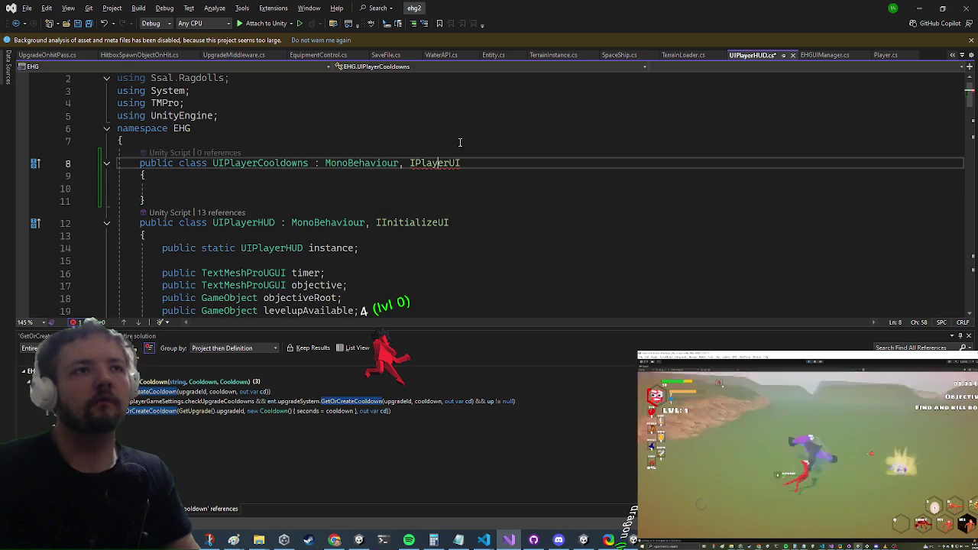
{"action": "key", "text": "ctrl+period"}
{"action": "key", "text": "Return"}
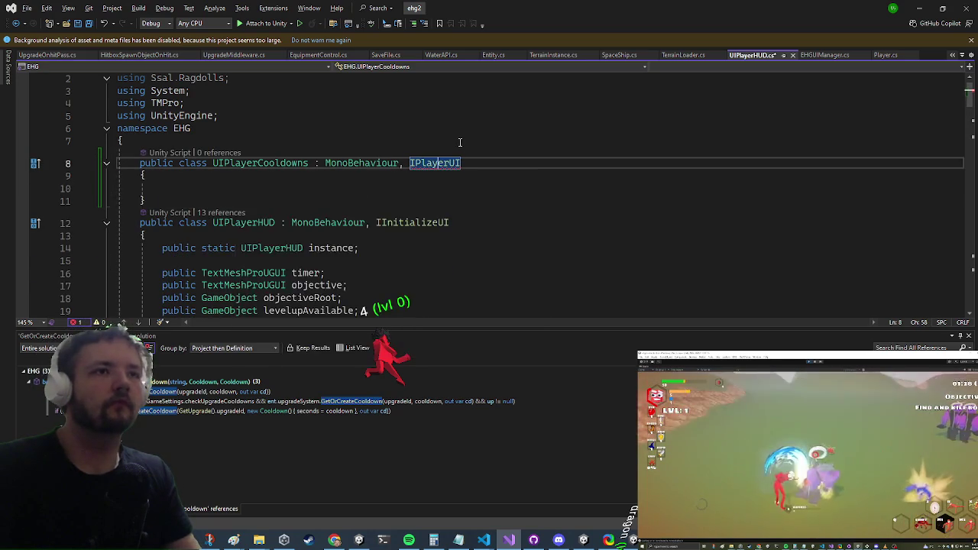
{"action": "key", "text": "Return"}
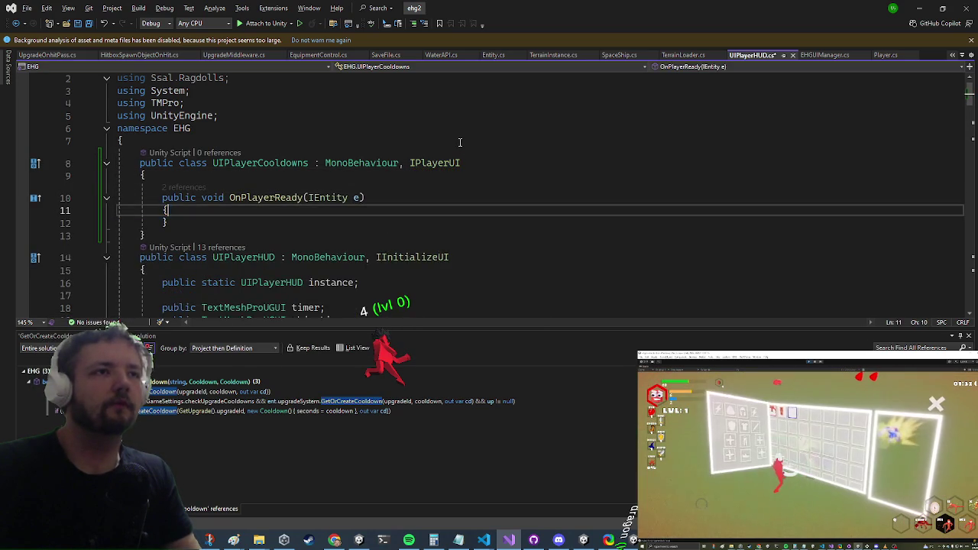
{"action": "type", "text": "e.get"}
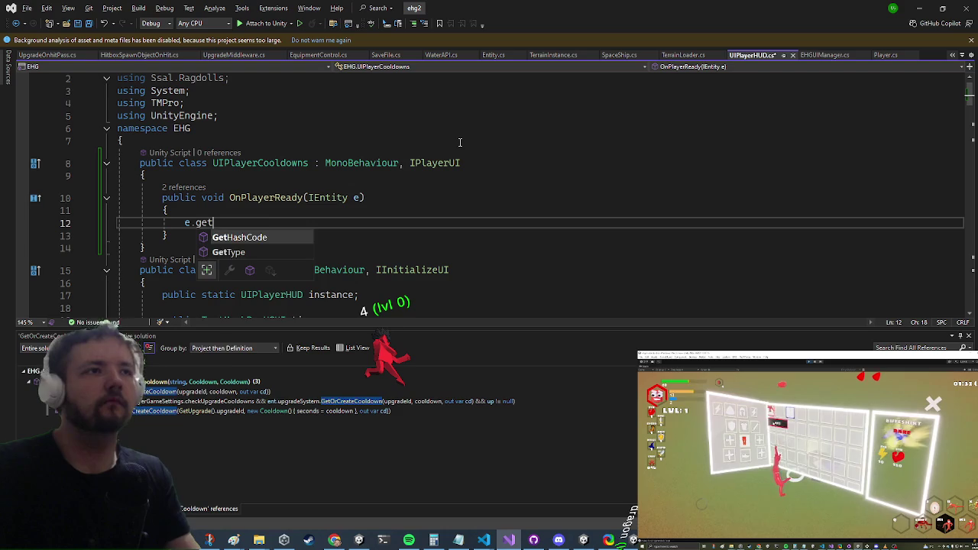
{"action": "key", "text": "BackSpace"}
{"action": "key", "text": "BackSpace"}
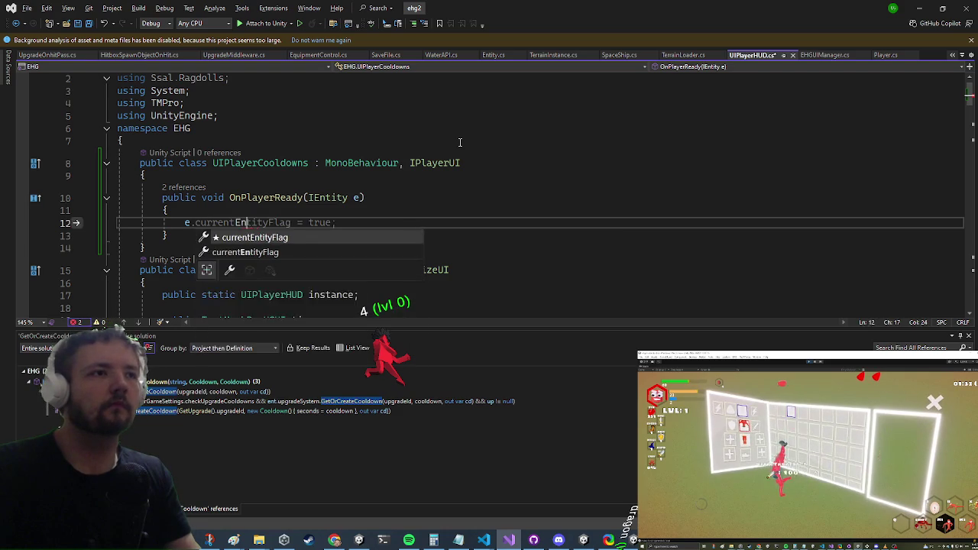
{"action": "key", "text": "Down"}
{"action": "key", "text": "Down"}
{"action": "key", "text": "Down"}
{"action": "key", "text": "Tab"}
{"action": "type", "text": "ent"}
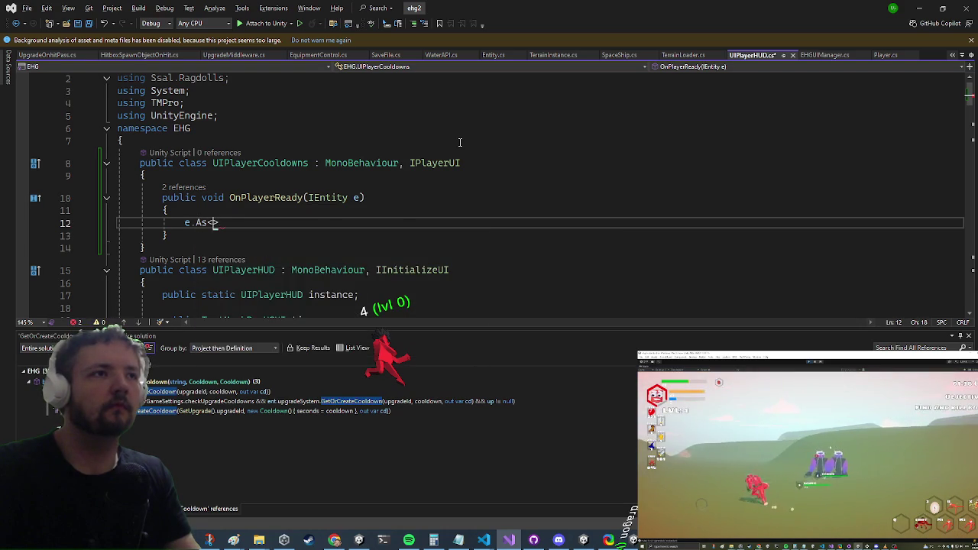
{"action": "key", "text": "Tab"}
{"action": "type", "text": "();"}
{"action": "key", "text": "Return"}
{"action": "key", "text": "Up"}
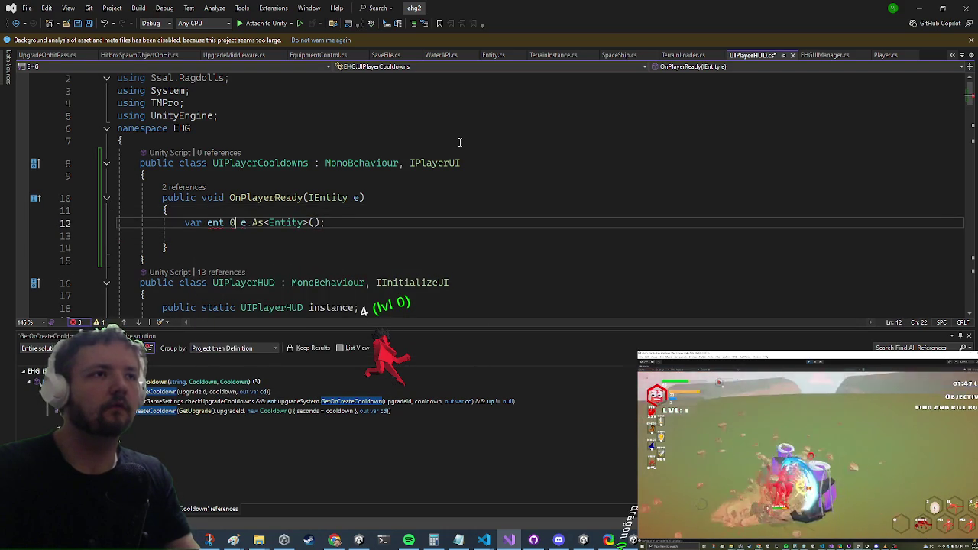
- Move the UIPlayerCooldowns class into its own UIPlayerCooldowns.cs file
{"action": "key", "text": "Up"}
{"action": "key", "text": "Up"}
{"action": "key", "text": "Up"}
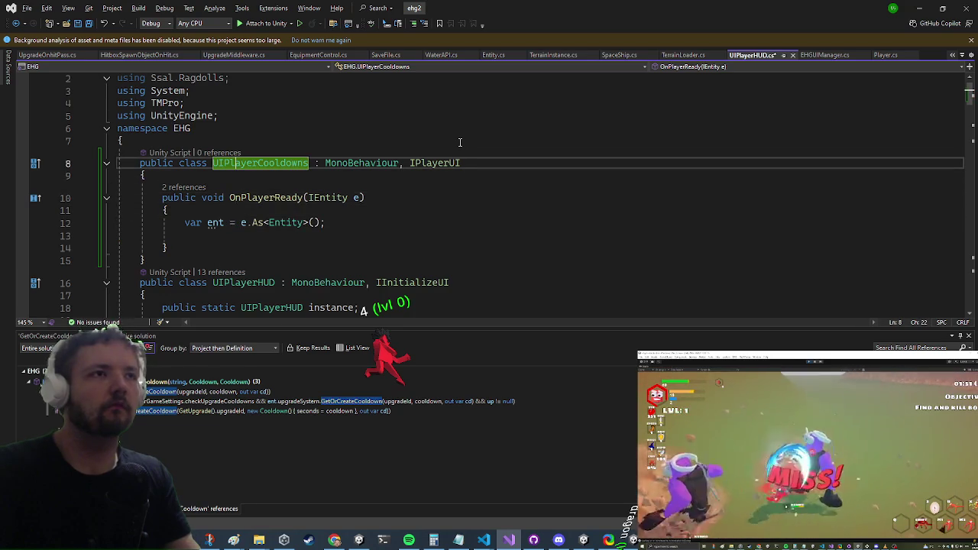
{"action": "key", "text": "ctrl+period"}
{"action": "key", "text": "Down"}
{"action": "key", "text": "Return"}
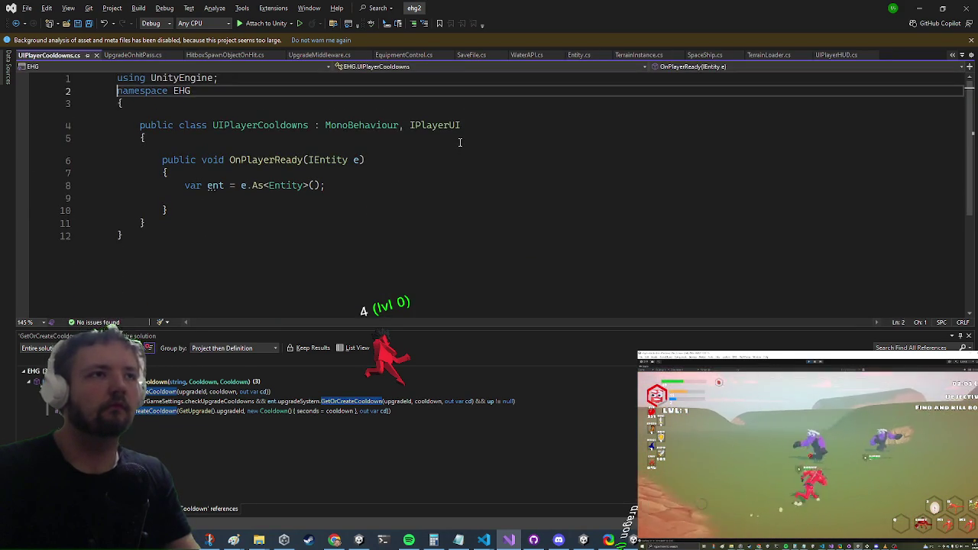
- In OnPlayerReady, subscribe to OnCooldown with ent.eventSystem.Subscribe<OnCooldown>(ev => ...)
{"action": "key", "text": "Down"}
{"action": "key", "text": "Tab"}
{"action": "type", "text": "nt."}
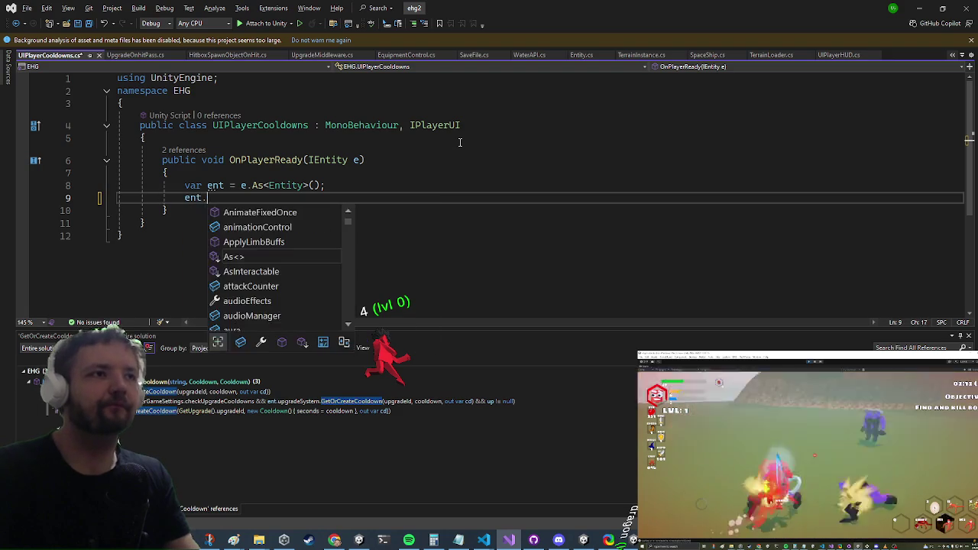
{"action": "type", "text": "ev"}
{"action": "key", "text": "Tab"}
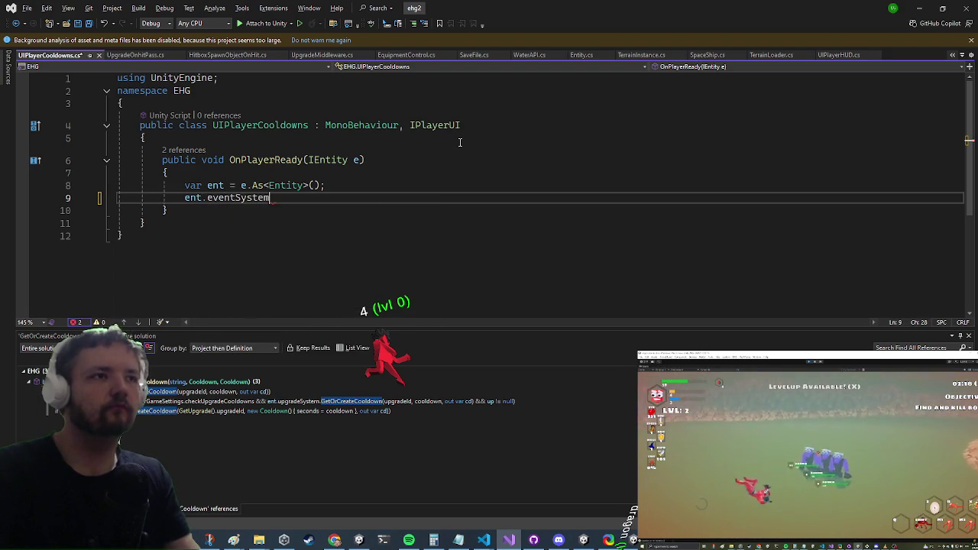
{"action": "type", "text": "su"}
{"action": "key", "text": "Tab"}
{"action": "type", "text": "<"}
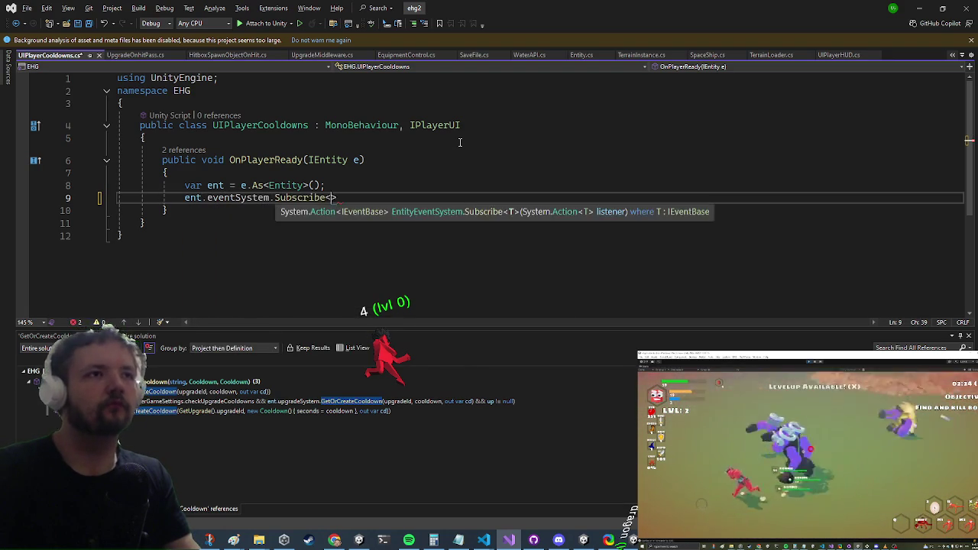
{"action": "type", "text": "OnCoo"}
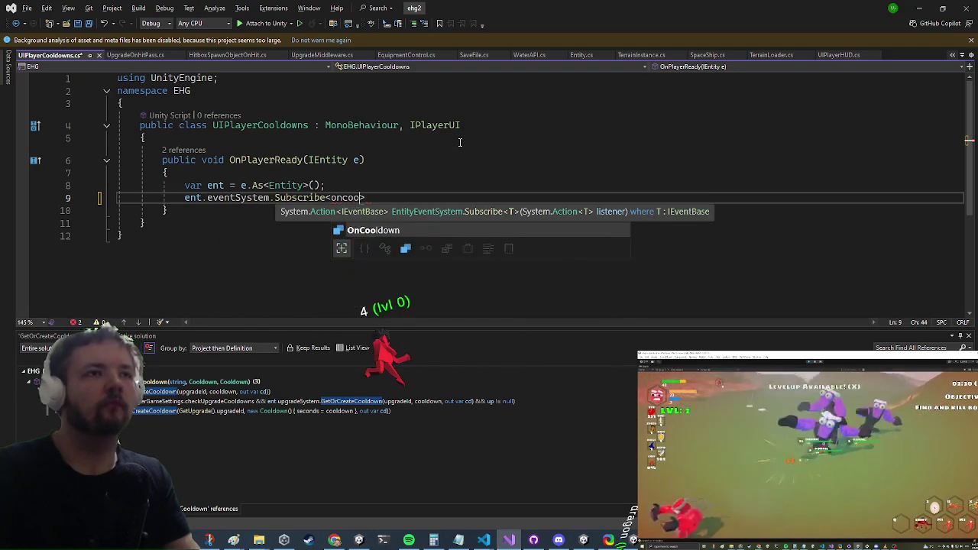
{"action": "key", "text": "Tab"}
{"action": "type", "text": ">()"}
{"action": "type", "text": "v="}
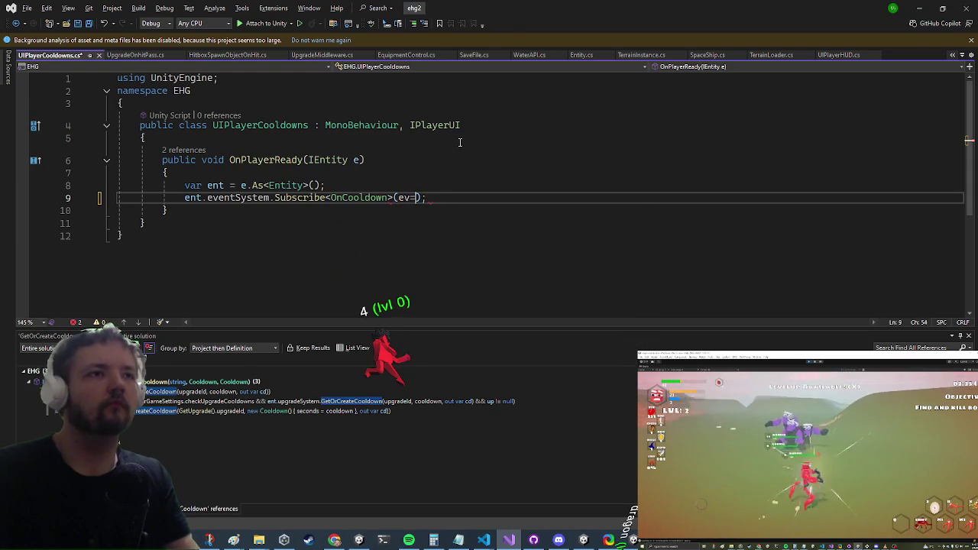
- Expand the OnCooldown handler into an empty multi-line lambda body
{"action": "key", "text": "Return"}
{"action": "key", "text": "Down"}
{"action": "key", "text": "Down"}
{"action": "key", "text": "Down"}
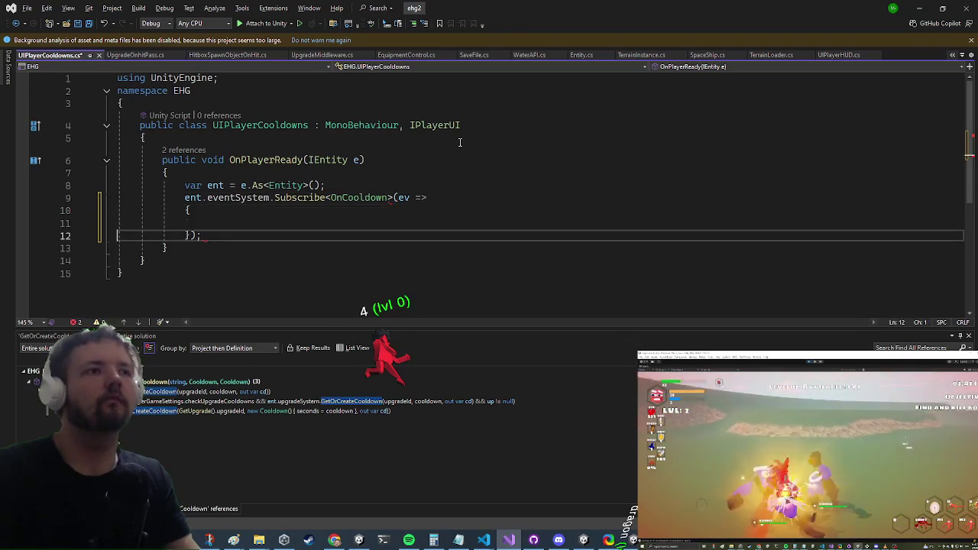
{"action": "key", "text": "Up"}
{"action": "key", "text": "Return"}
{"action": "key", "text": "Up"}
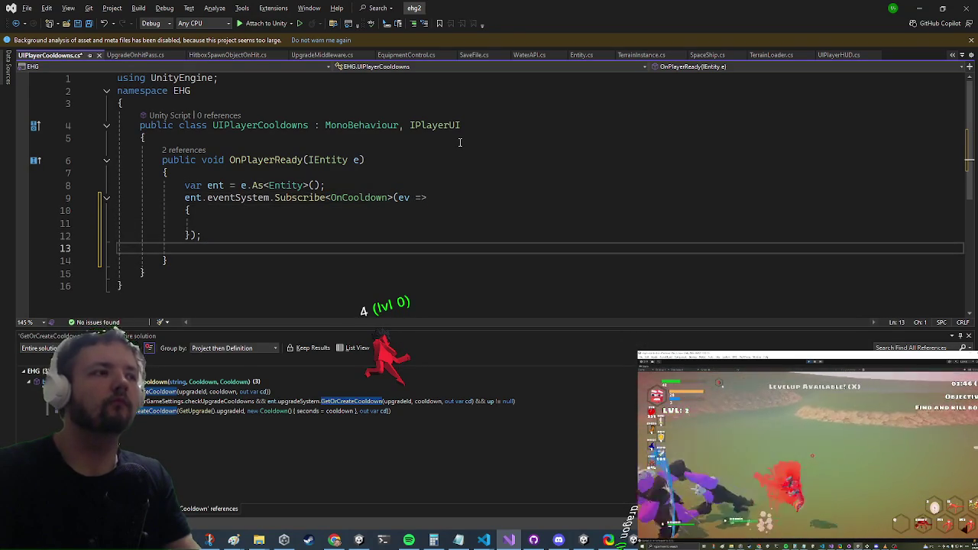
{"action": "key", "text": "Up"}
{"action": "key", "text": "Up"}
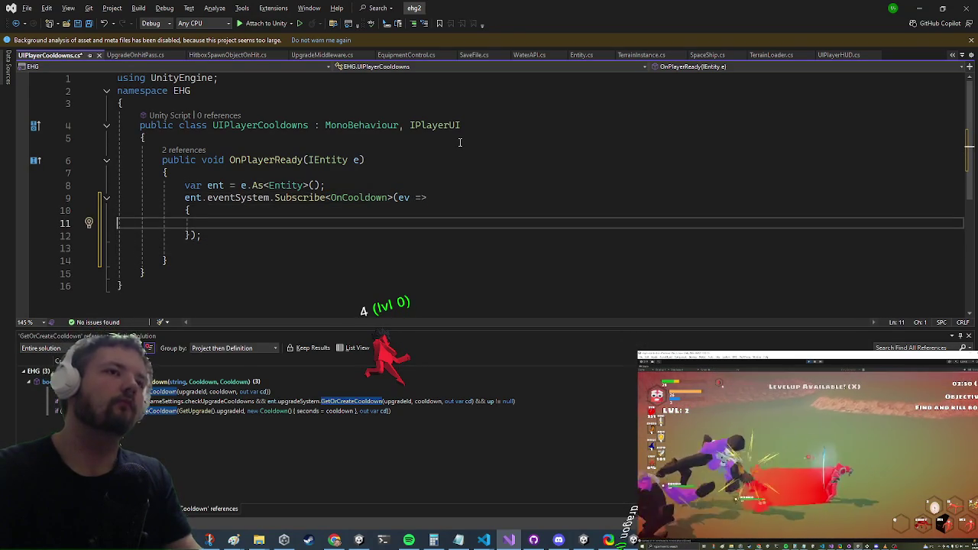
{"action": "key", "text": "Down"}
{"action": "key", "text": "Down"}
{"action": "key", "text": "Down"}
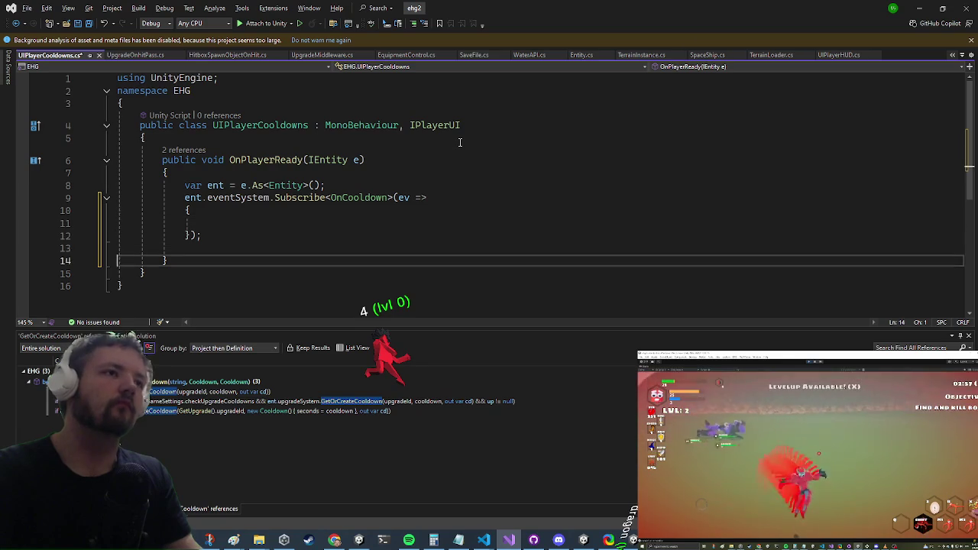
{"action": "key", "text": "Return"}
{"action": "key", "text": "Up"}
{"action": "key", "text": "Up"}
{"action": "key", "text": "Up"}
{"action": "key", "text": "Up"}
{"action": "key", "text": "Up"}
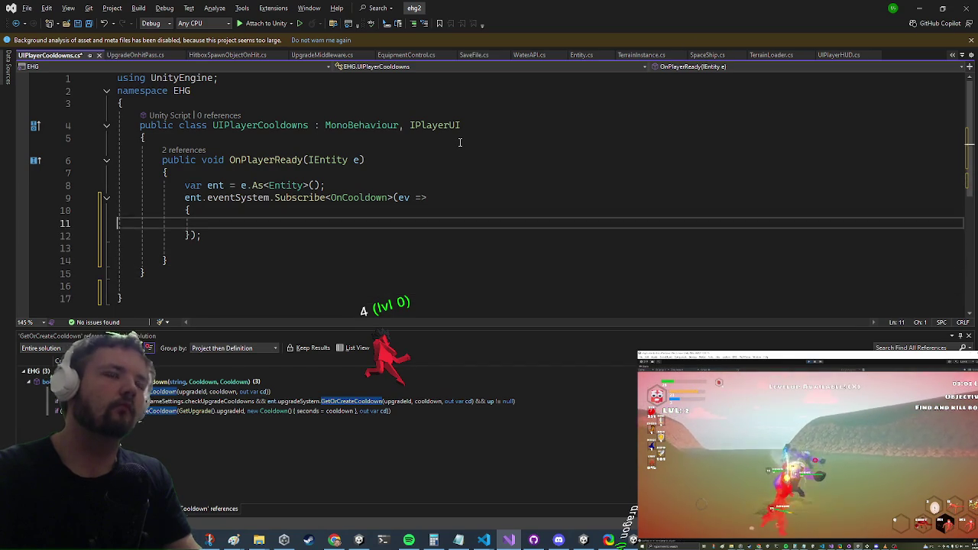
{"action": "key", "text": "Down"}
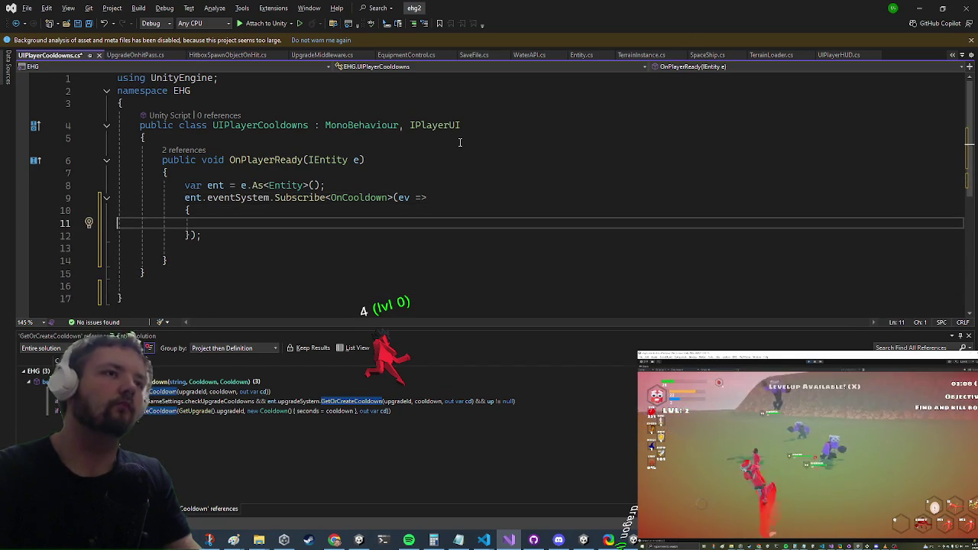
- Insert a blank line at the top of the class body, above OnPlayerReady
{"action": "key", "text": "Down"}
{"action": "key", "text": "Down"}
{"action": "key", "text": "Down"}
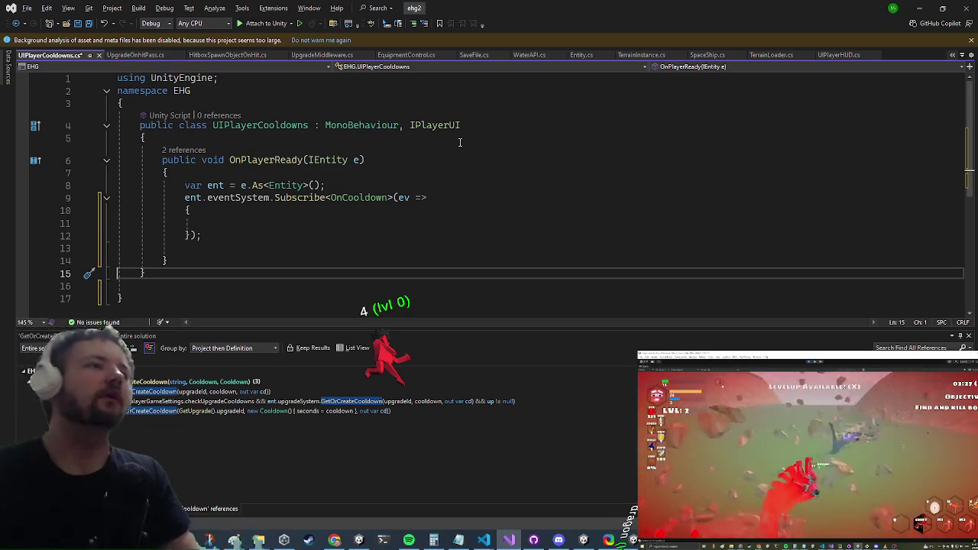
{"action": "key", "text": "Up"}
{"action": "key", "text": "Up"}
{"action": "key", "text": "Up"}
{"action": "key", "text": "Down"}
{"action": "key", "text": "Down"}
{"action": "key", "text": "ctrl+Return"}
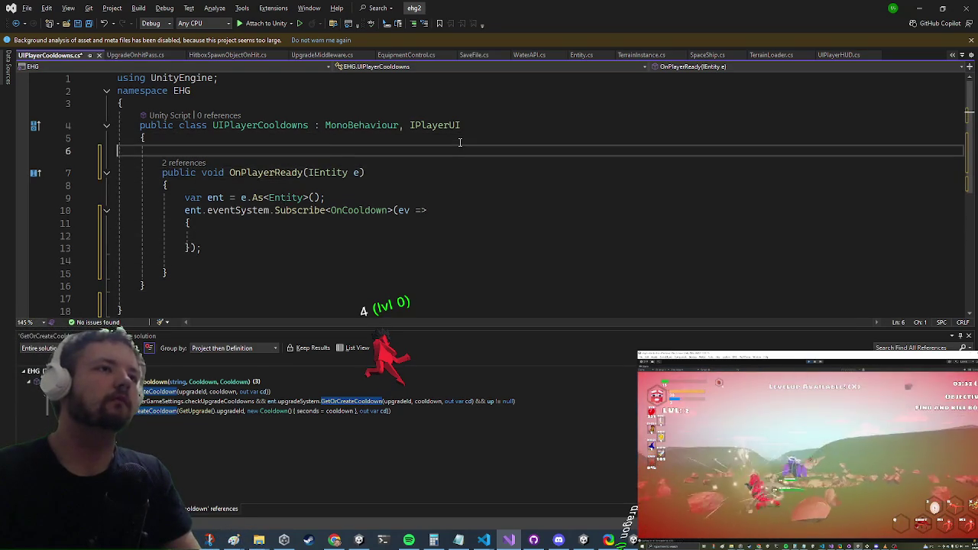
- Add a public Transform grid field to UIPlayerCooldowns
{"action": "type", "text": "Transf"}
{"action": "key", "text": "Tab"}
{"action": "type", "text": "g"}
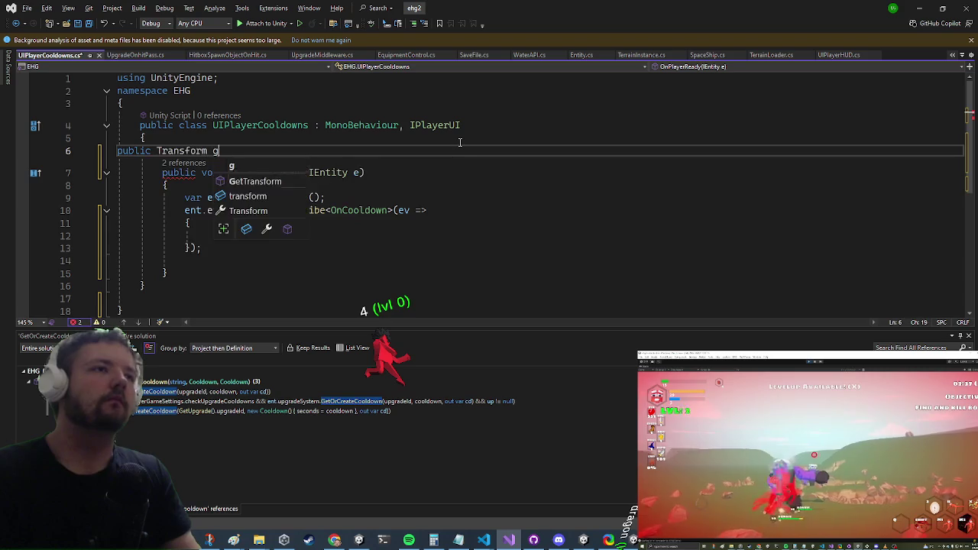
{"action": "type", "text": "rid;"}
{"action": "key", "text": "Return"}
- Start a UICooldown class declaration below UIPlayerCooldowns, then bring up code search
{"action": "key", "text": "Down"}
{"action": "key", "text": "Down"}
{"action": "key", "text": "Down"}
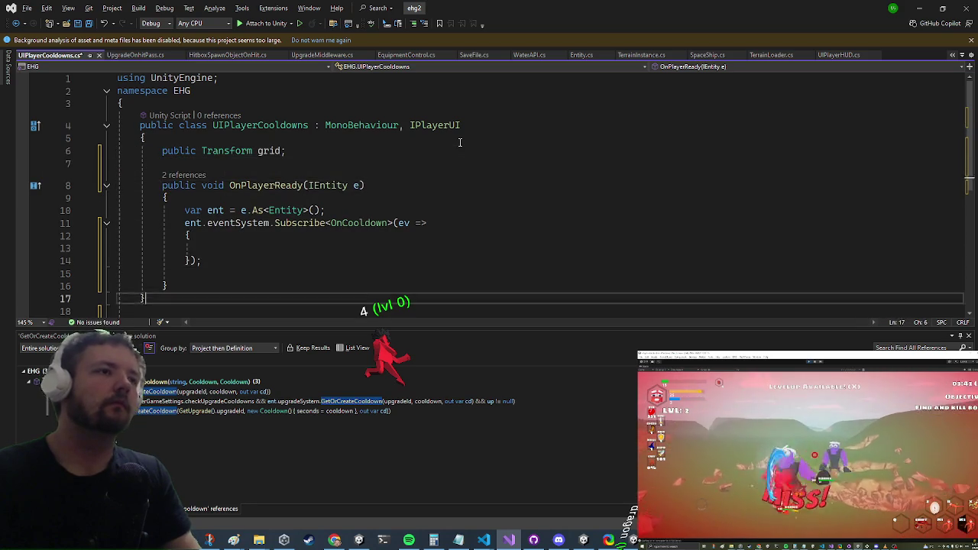
{"action": "key", "text": "Return"}
{"action": "type", "text": "class"}
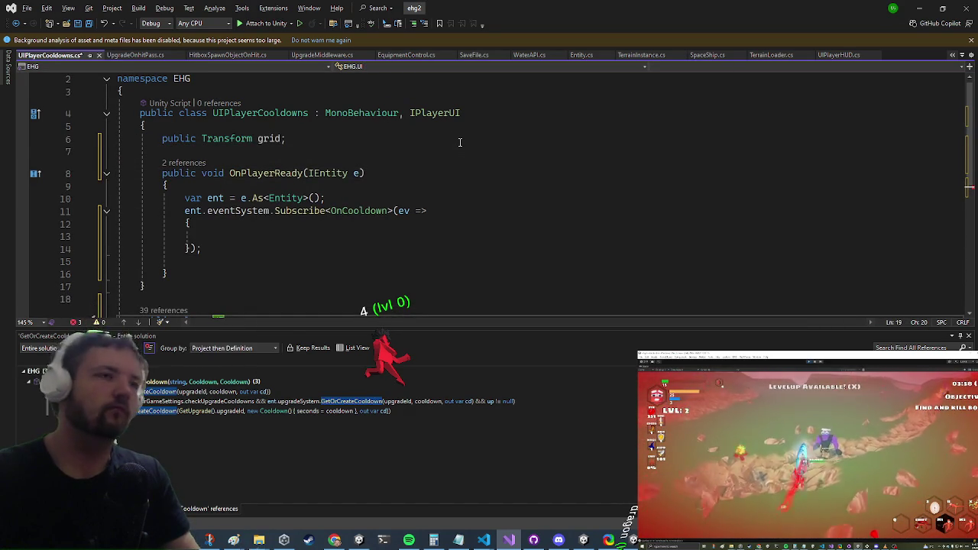
{"action": "key", "text": "Down"}
{"action": "key", "text": "Up"}
{"action": "key", "text": "Up"}
{"action": "key", "text": "Down"}
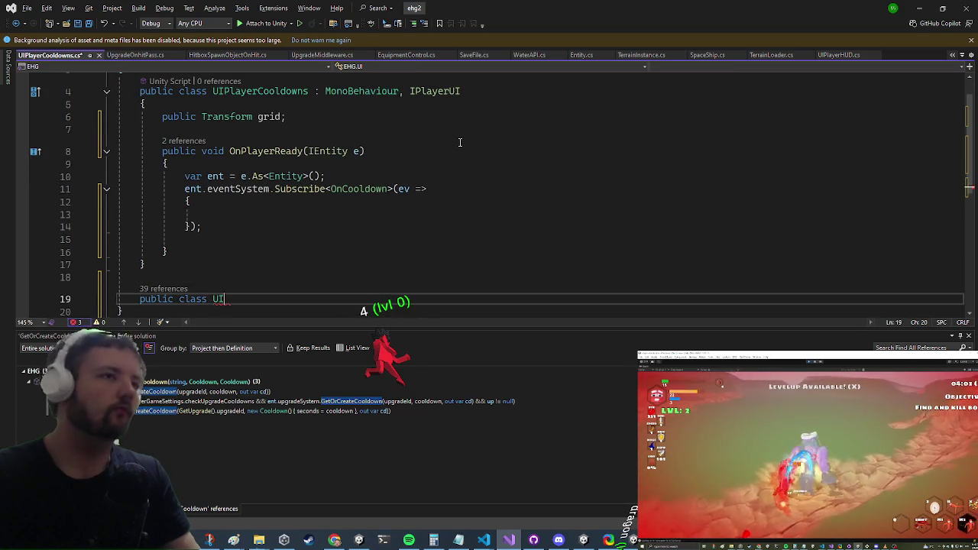
{"action": "type", "text": ":"}
{"action": "key", "text": "BackSpace"}
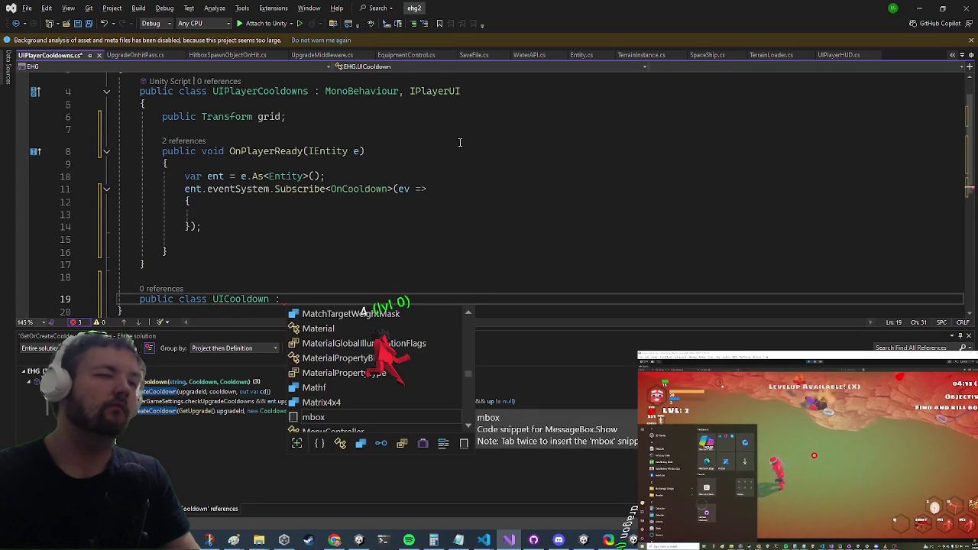
{"action": "key", "text": "ctrl+t"}
- Open UIAbility.cs and review its cooldown fields and m_Anim field
{"action": "type", "text": "uiability"}
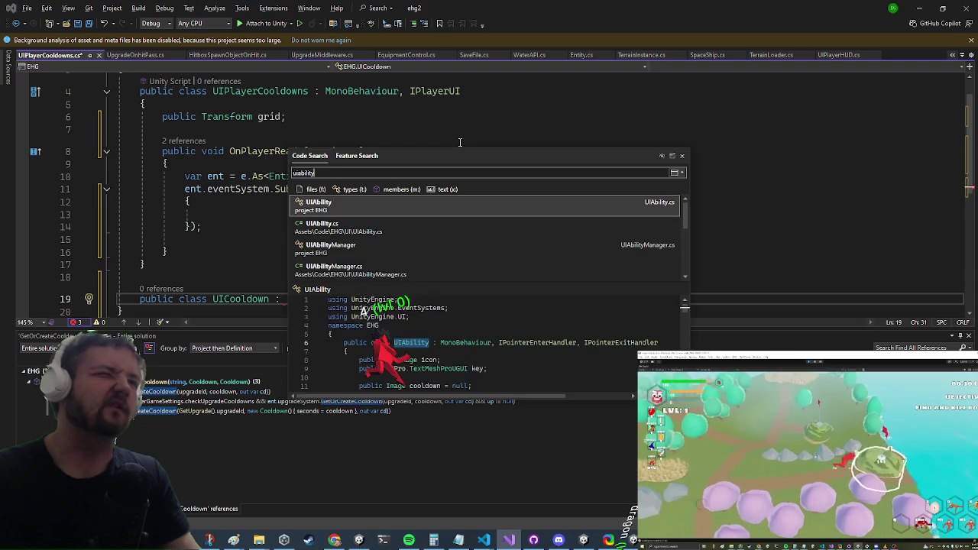
{"action": "key", "text": "Return"}
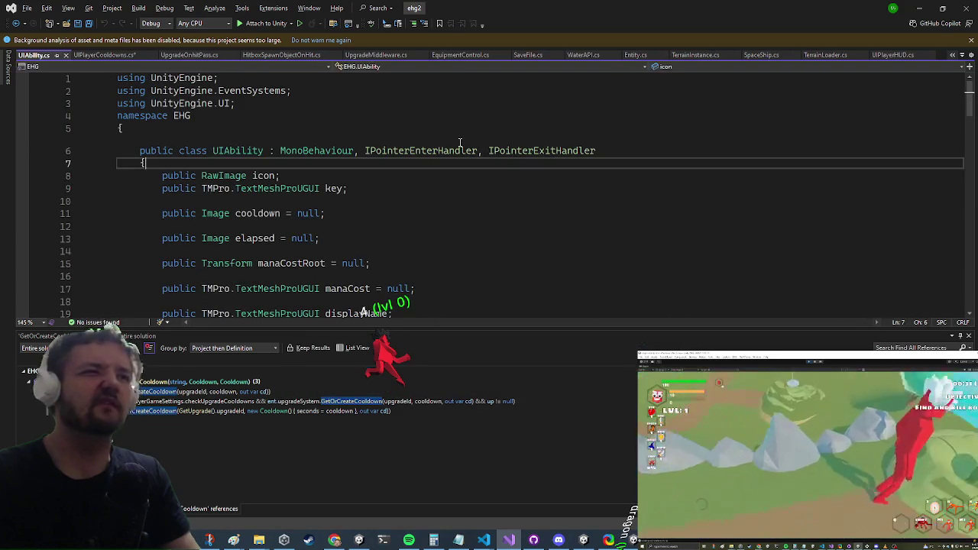
{"action": "scroll", "coordinate": [460, 143], "scroll_direction": "down", "scroll_amount": 7}
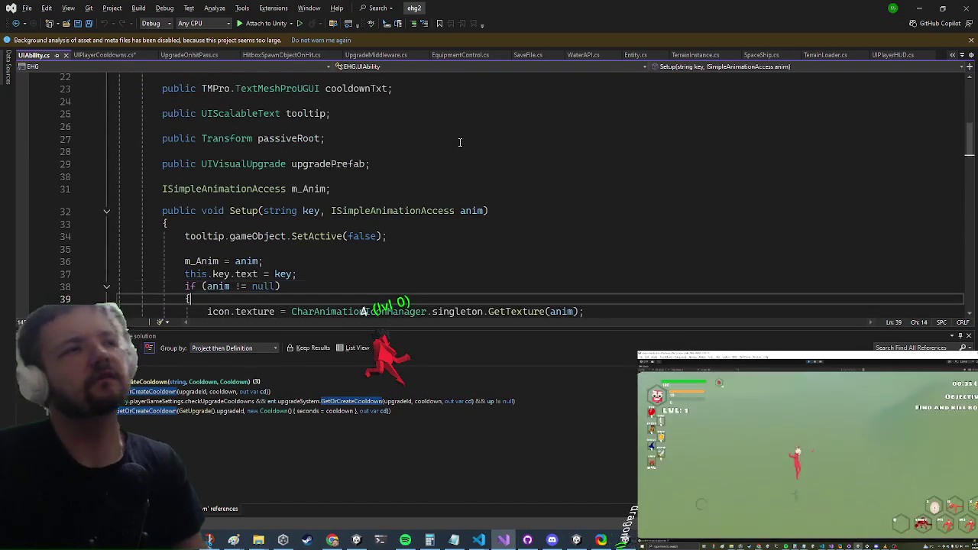
{"action": "scroll", "coordinate": [460, 143], "scroll_direction": "up", "scroll_amount": 1}
{"action": "key", "text": "Down"}
{"action": "key", "text": "Down"}
{"action": "key", "text": "Down"}
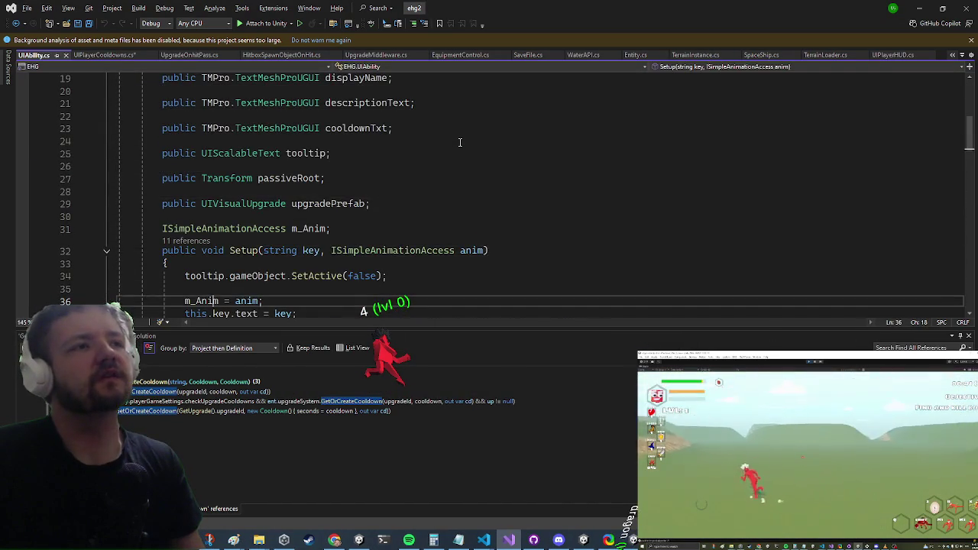
{"action": "key", "text": "Up"}
{"action": "key", "text": "Up"}
{"action": "key", "text": "Up"}
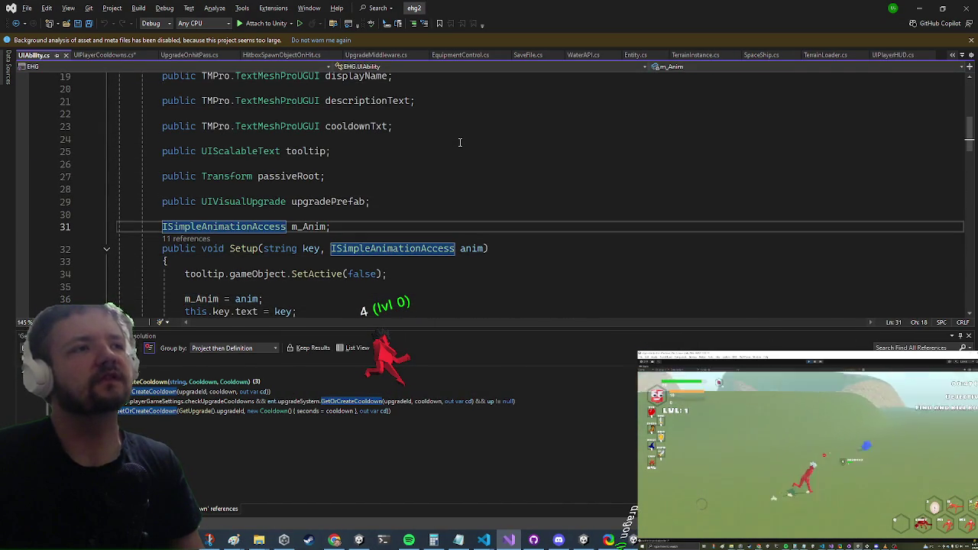
- Inspect the ISimpleAnimationAccess definition, then return to UIPlayerCooldowns.cs
{"action": "key", "text": "F12"}
{"action": "key", "text": "Down"}
{"action": "key", "text": "Down"}
{"action": "key", "text": "Down"}
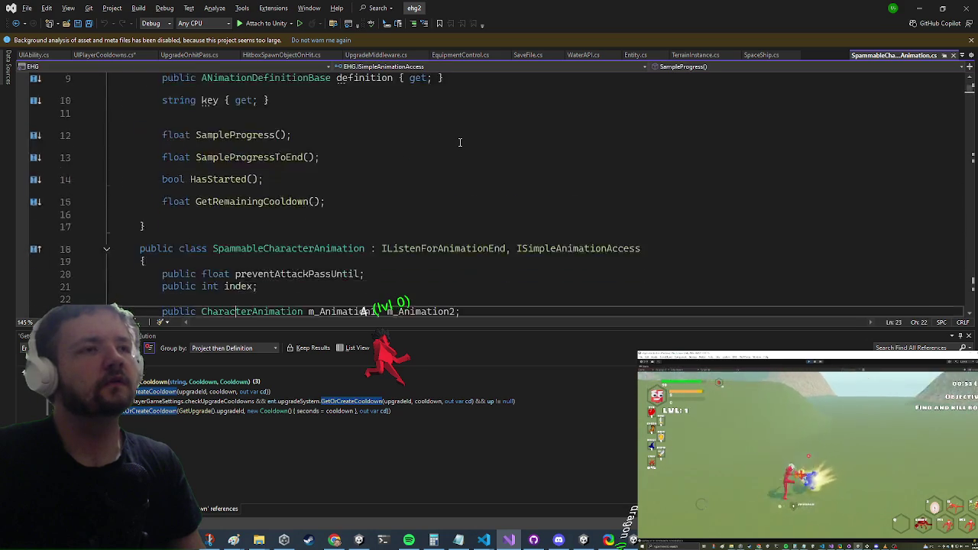
{"action": "key", "text": "Up"}
{"action": "key", "text": "Up"}
{"action": "key", "text": "Up"}
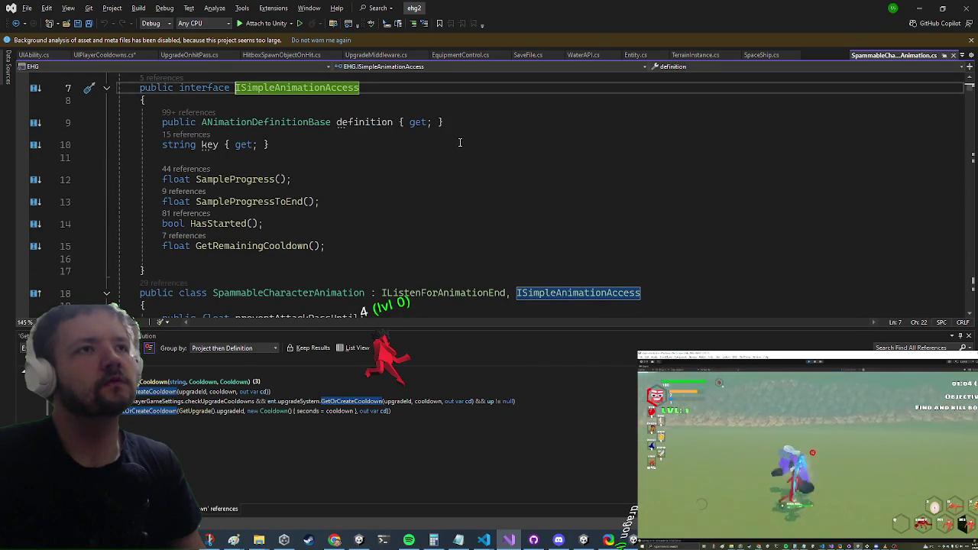
{"action": "key", "text": "ctrl+minus"}
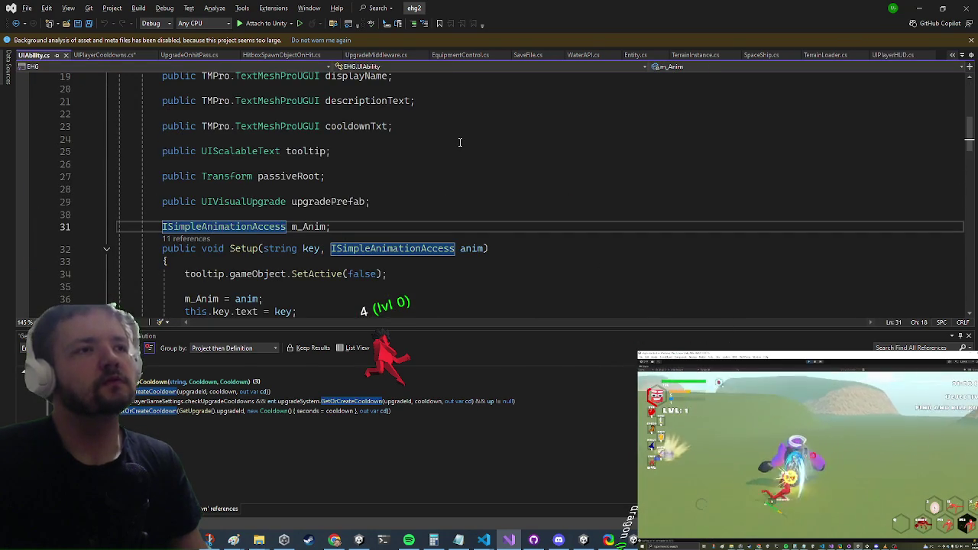
{"action": "left_click", "coordinate": [134, 55]}
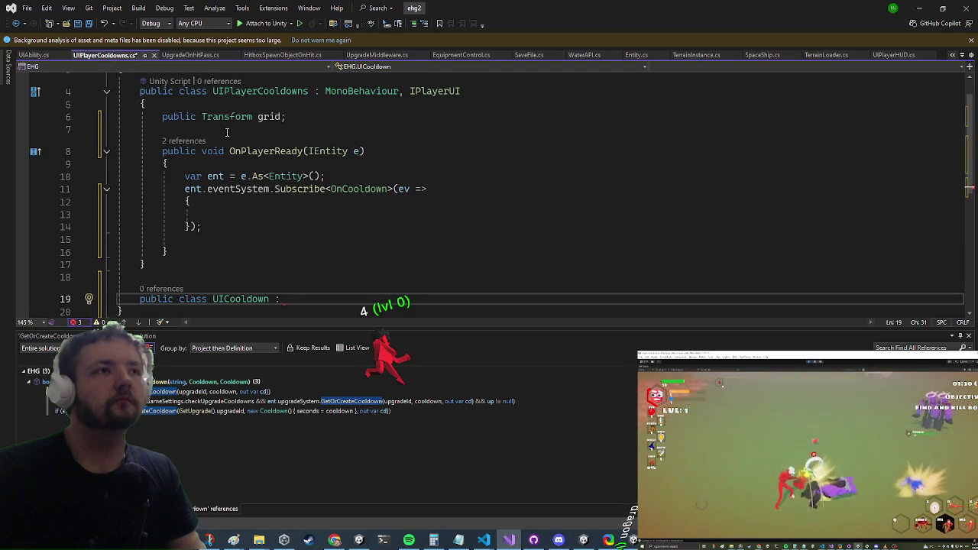
- Add a public UICooldown cooldownPrefab field and make UICooldown derive from MonoBehaviour
{"action": "left_click", "coordinate": [227, 132]}
{"action": "type", "text": "public uico"}
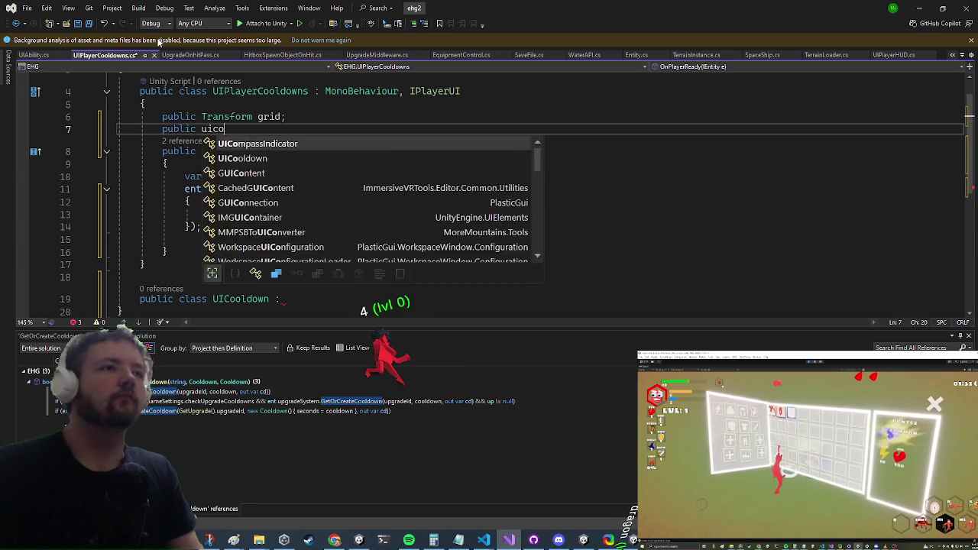
{"action": "type", "text": "ol cooldownP"}
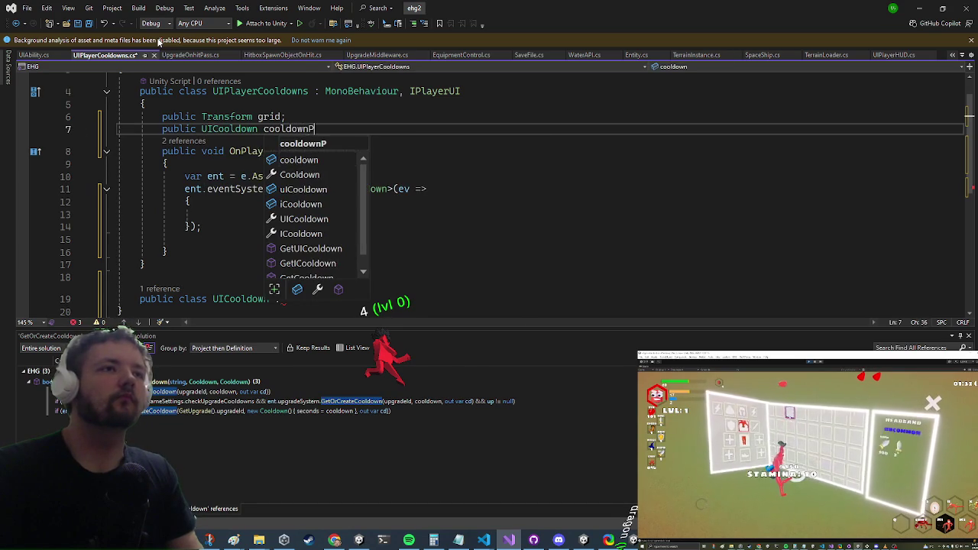
{"action": "type", "text": ";"}
{"action": "key", "text": "Down"}
{"action": "key", "text": "Down"}
{"action": "key", "text": "Down"}
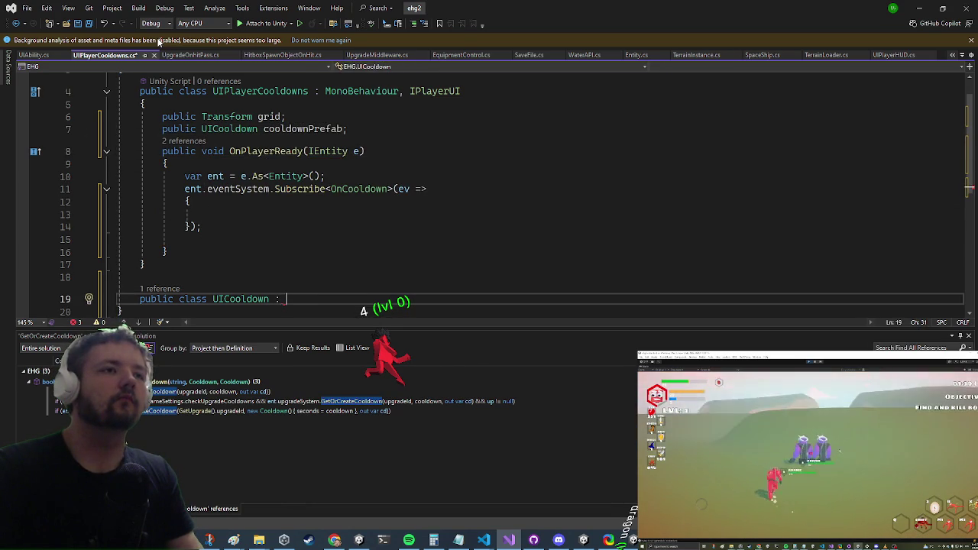
{"action": "type", "text": "mono"}
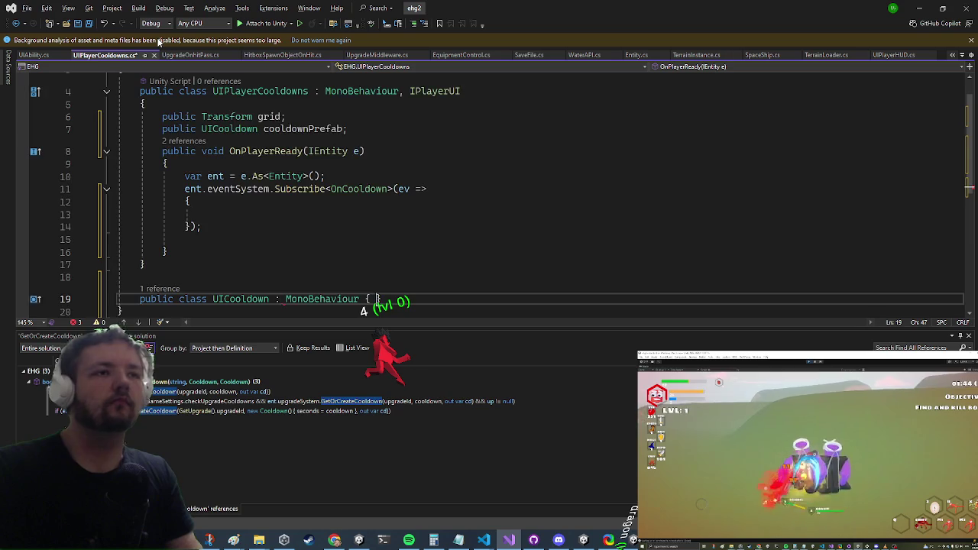
{"action": "key", "text": "Return"}
- Give UICooldown a public Image timeLeft field and a TextMeshProUGUI timeText field
{"action": "type", "text": "public"}
{"action": "key", "text": "BackSpace"}
{"action": "type", "text": "image time"}
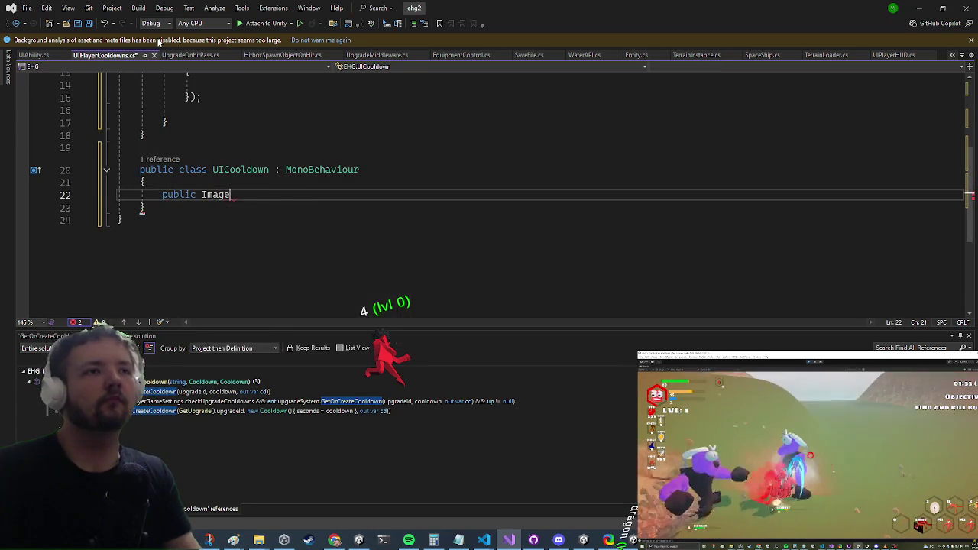
{"action": "type", "text": "EFF"}
{"action": "key", "text": "BackSpace"}
{"action": "key", "text": "BackSpace"}
{"action": "key", "text": "BackSpace"}
{"action": "type", "text": "LE"}
{"action": "key", "text": "BackSpace"}
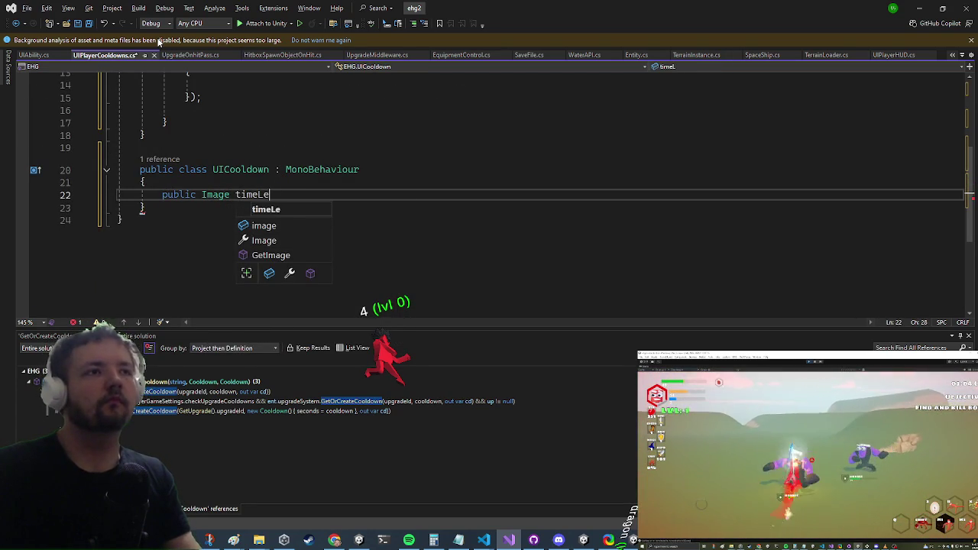
{"action": "type", "text": ";"}
{"action": "key", "text": "Return"}
{"action": "type", "text": "public mpro.text"}
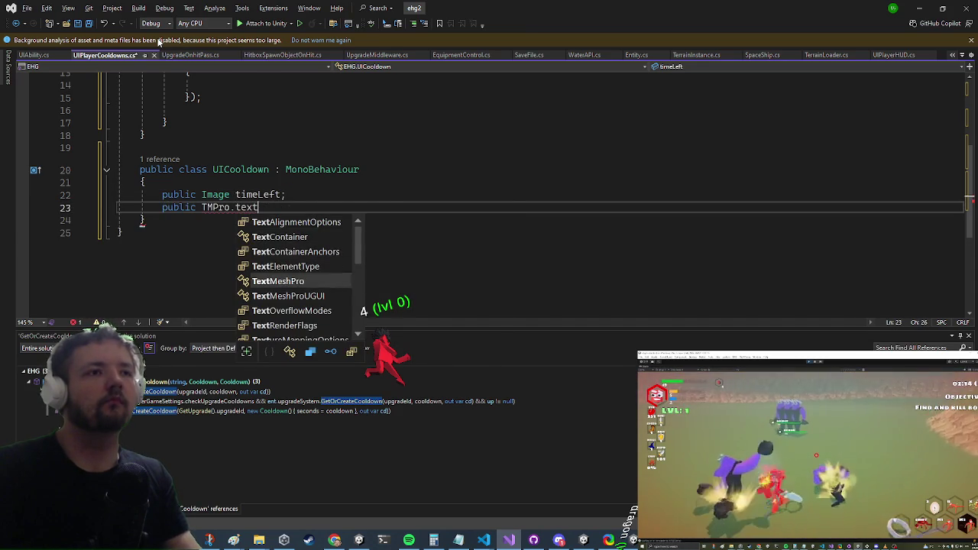
{"action": "type", "text": "MeshProUGUI time"}
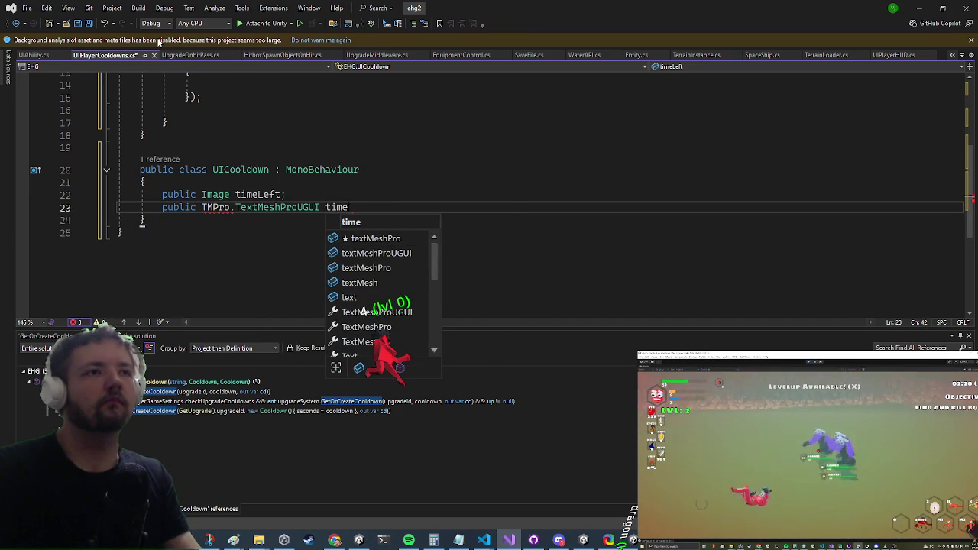
{"action": "type", "text": "Text;"}
{"action": "key", "text": "Return"}
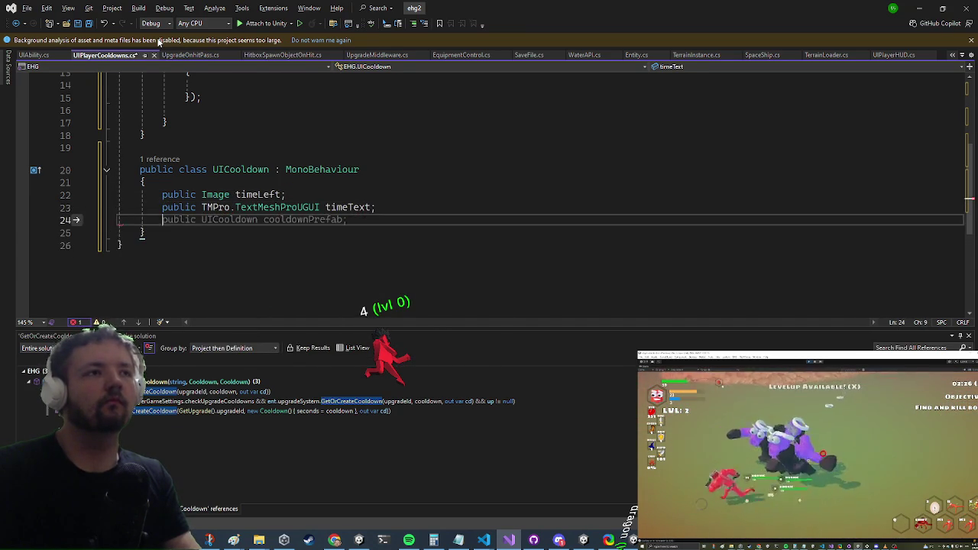
- Add a public void Setup(Cooldown cd) method with an empty body
{"action": "key", "text": "Return"}
{"action": "type", "text": "public v"}
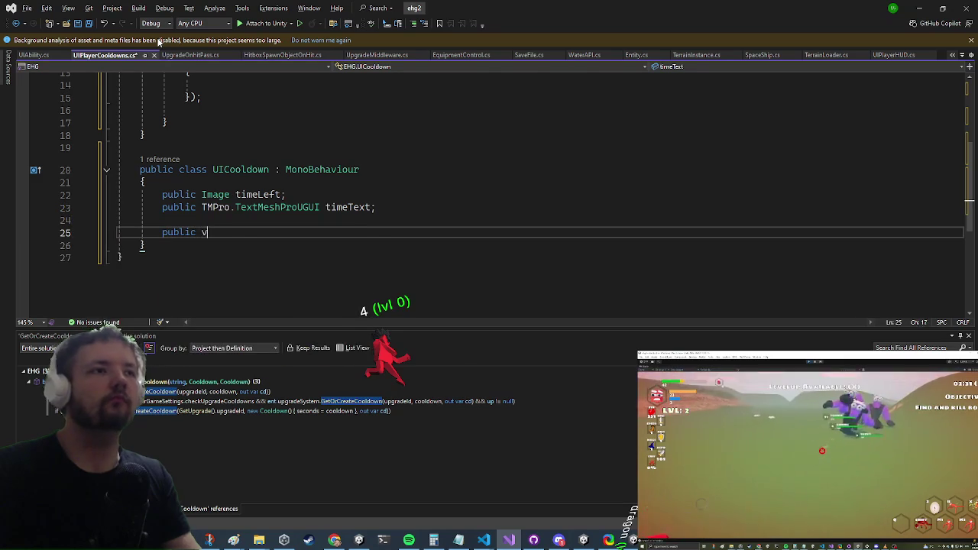
{"action": "type", "text": "oid Setup(co"}
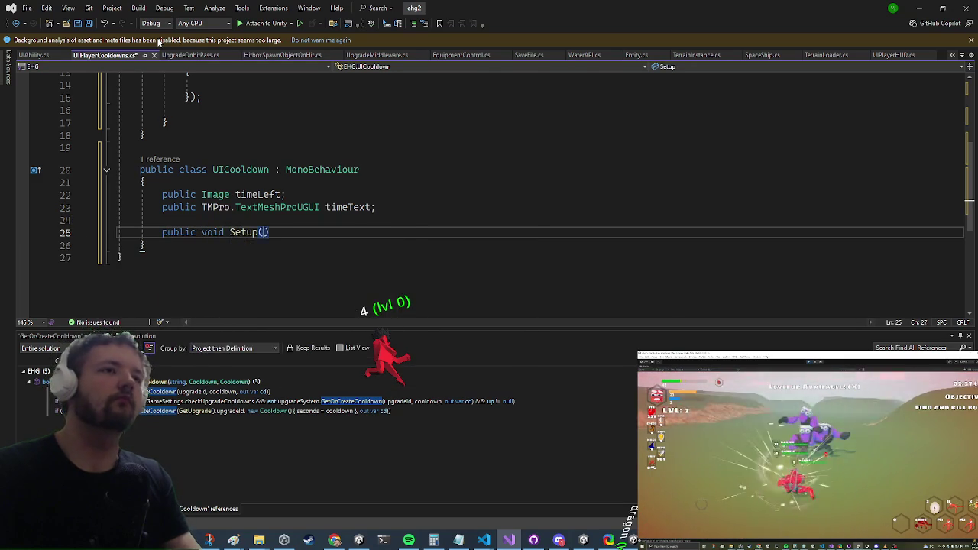
{"action": "key", "text": "Tab"}
{"action": "type", "text": "c"}
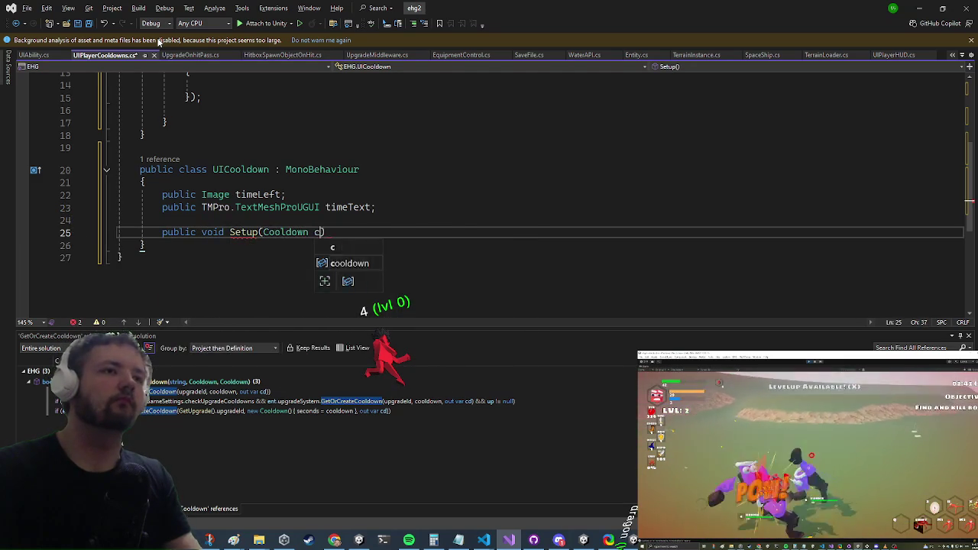
{"action": "type", "text": "{"}
{"action": "key", "text": "Return"}
- Add a Cooldown m_Cooldown field set from cd in Setup, and begin a void Update method
{"action": "key", "text": "Up"}
{"action": "key", "text": "Up"}
{"action": "key", "text": "Up"}
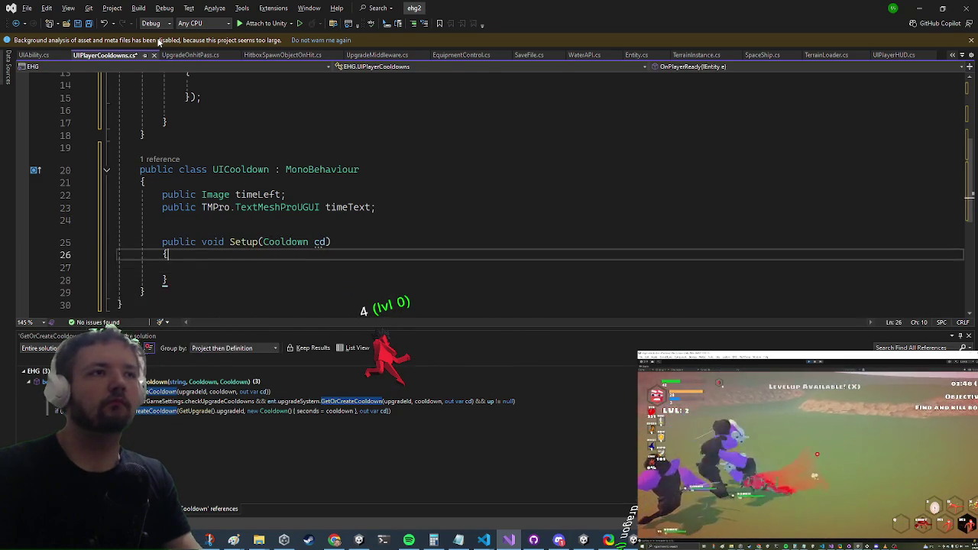
{"action": "type", "text": "Cooldown m_Cooldow"}
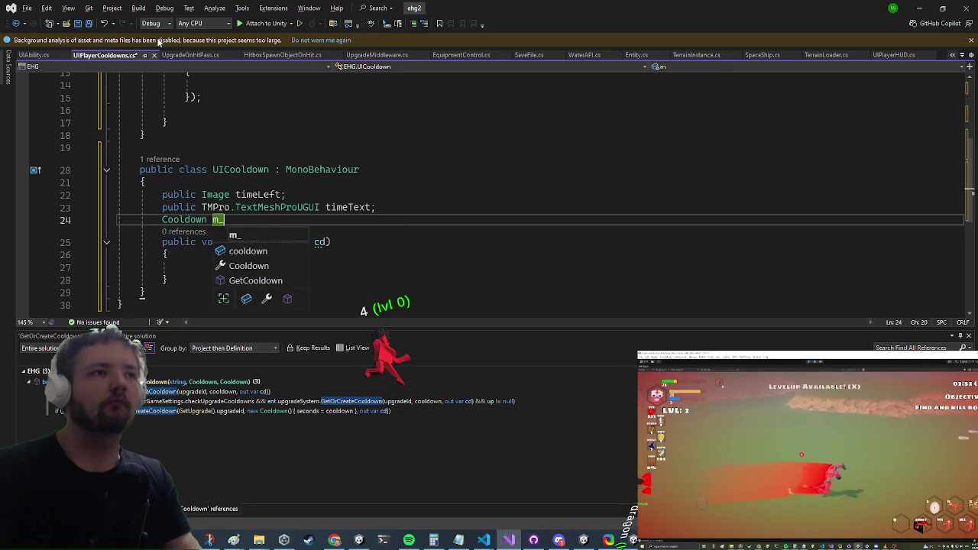
{"action": "type", "text": "n;"}
{"action": "key", "text": "Down"}
{"action": "key", "text": "Down"}
{"action": "key", "text": "Down"}
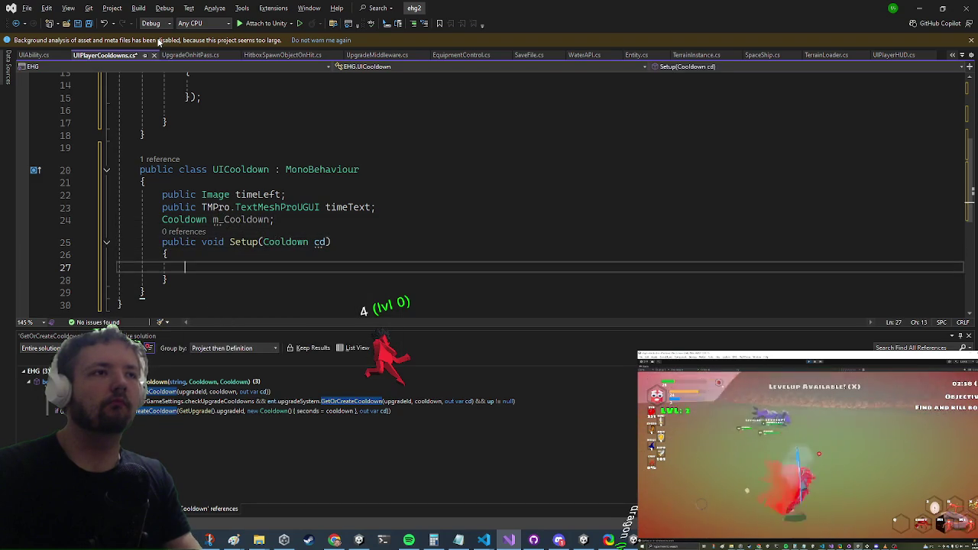
{"action": "type", "text": "m_Cooldown = cd;"}
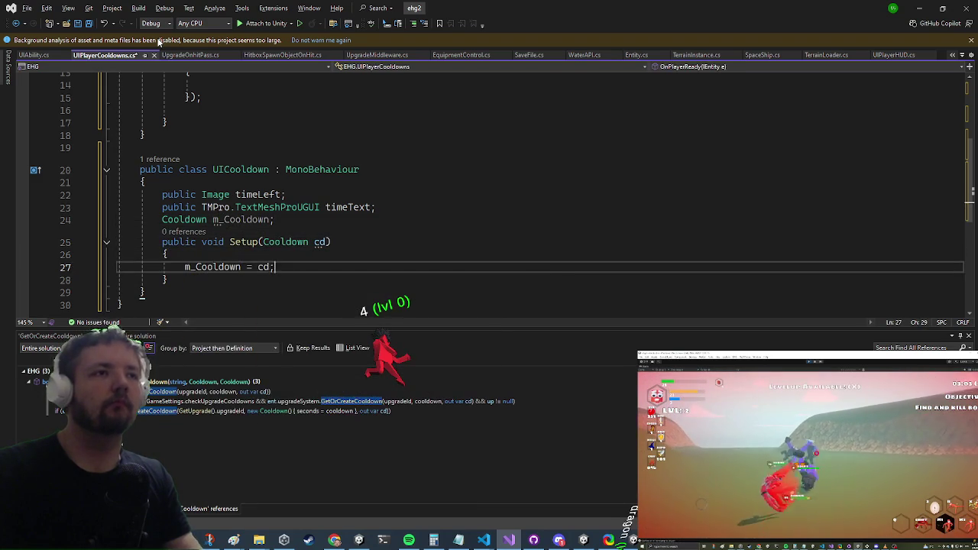
{"action": "key", "text": "Down"}
{"action": "key", "text": "Return"}
{"action": "key", "text": "Return"}
{"action": "type", "text": "void Upda"}
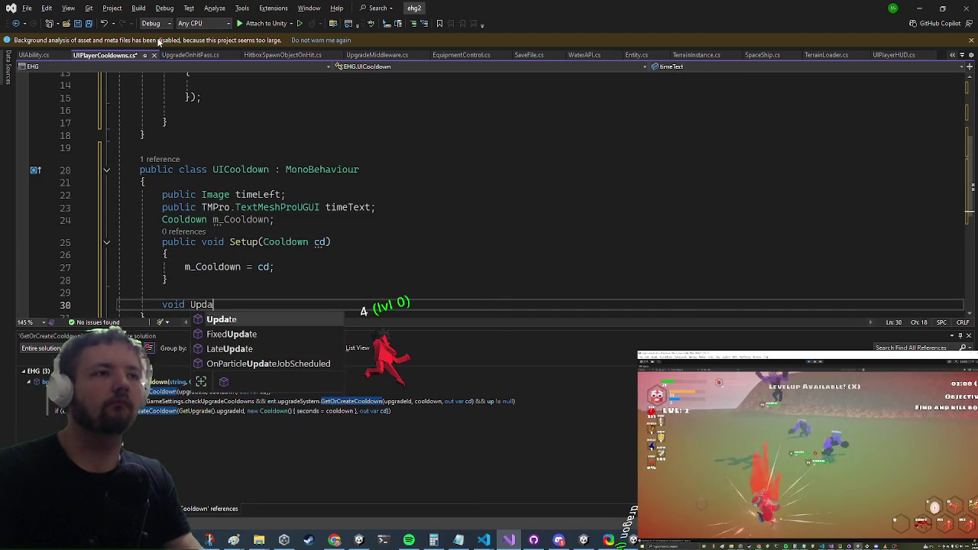
- Complete Update and start the line timeLeft.fillAmount = m_Cooldown. inside it
{"action": "key", "text": "Tab"}
{"action": "type", "text": "m"}
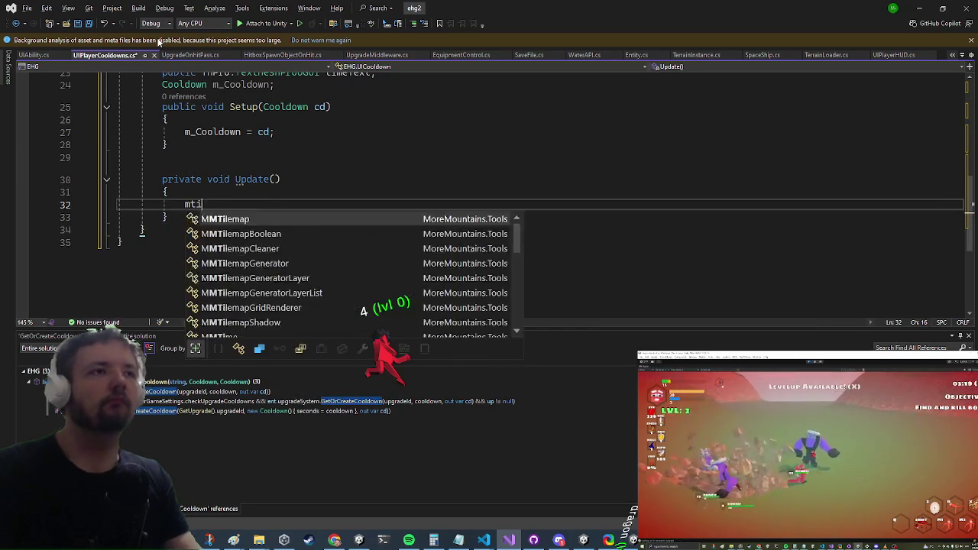
{"action": "key", "text": "BackSpace"}
{"action": "type", "text": "time"}
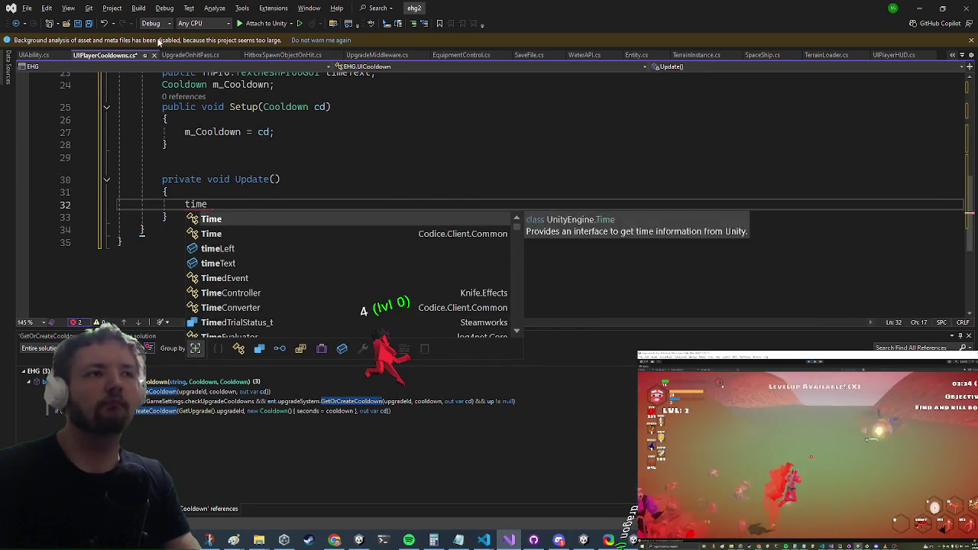
{"action": "key", "text": "Down"}
{"action": "key", "text": "Down"}
{"action": "key", "text": "Tab"}
{"action": "type", "text": "."}
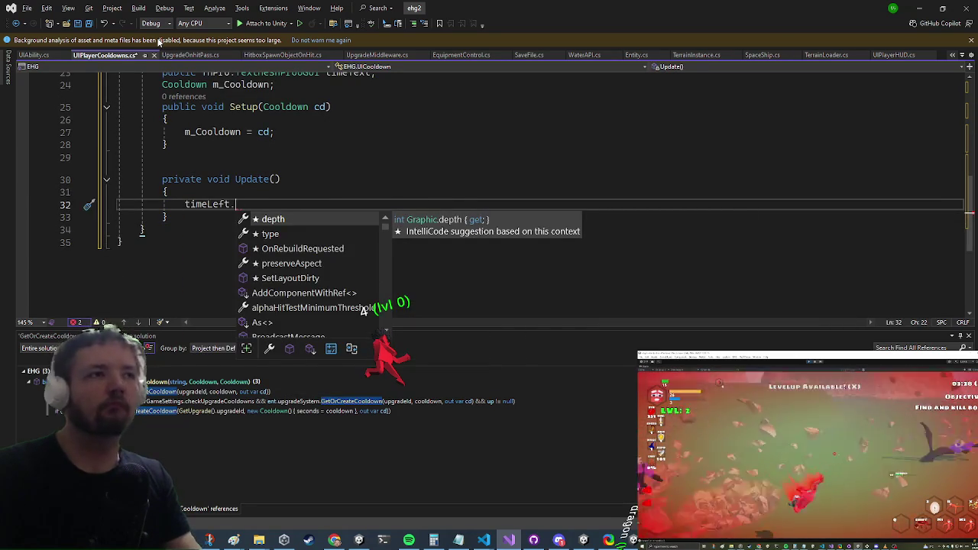
{"action": "type", "text": "fil "}
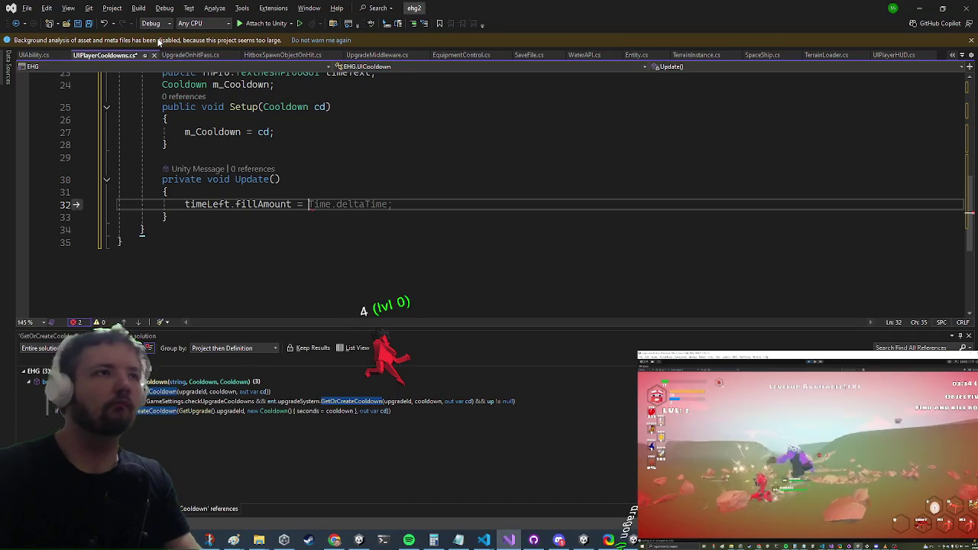
{"action": "type", "text": "_C.tim"}
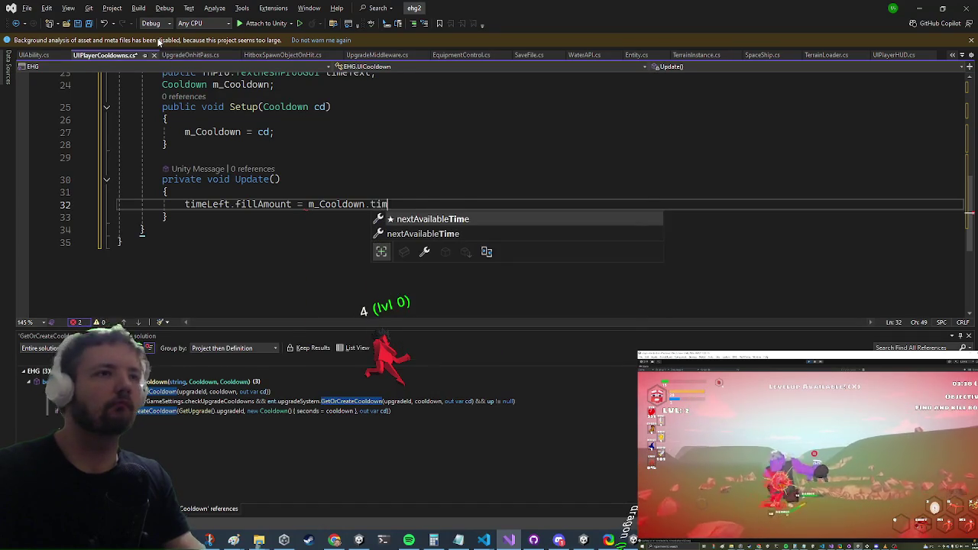
{"action": "key", "text": "BackSpace"}
{"action": "key", "text": "BackSpace"}
{"action": "key", "text": "BackSpace"}
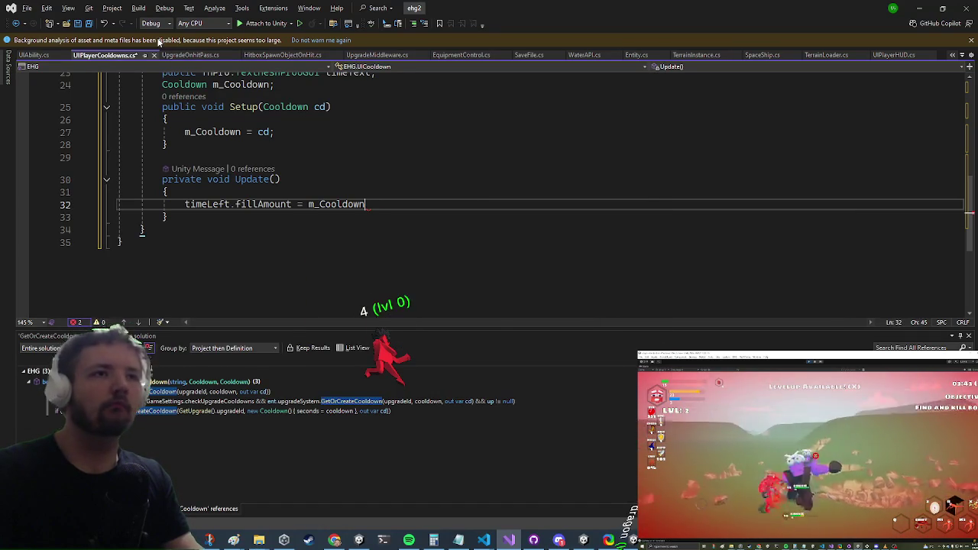
{"action": "type", "text": "."}
- Browse Cooldown's members, such as nextAvailableTime, for a property to drive the fill amount
{"action": "key", "text": "Down"}
{"action": "key", "text": "Down"}
{"action": "key", "text": "Down"}
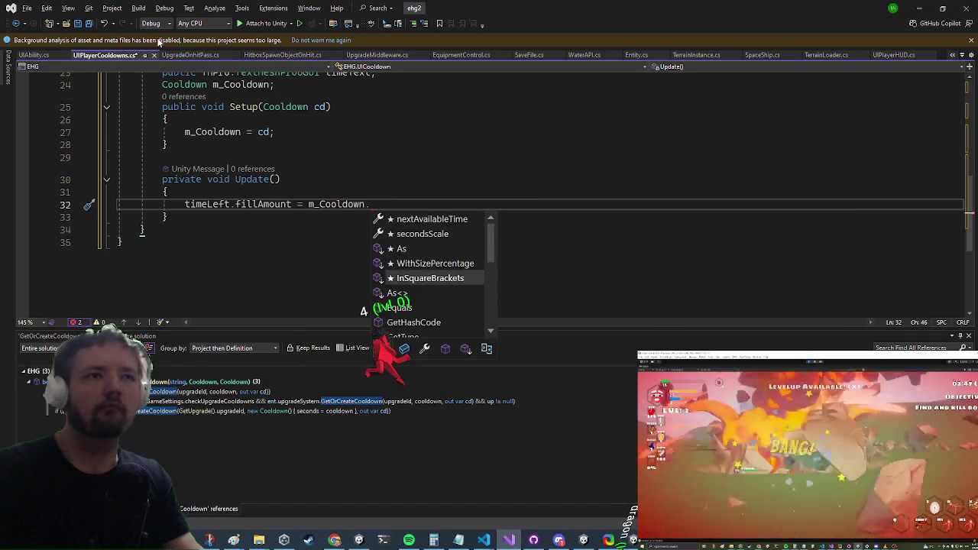
{"action": "key", "text": "Down"}
{"action": "key", "text": "Down"}
{"action": "key", "text": "Down"}
{"action": "key", "text": "Down"}
{"action": "key", "text": "Down"}
{"action": "key", "text": "Down"}
{"action": "key", "text": "Up"}
{"action": "key", "text": "Up"}
{"action": "key", "text": "Up"}
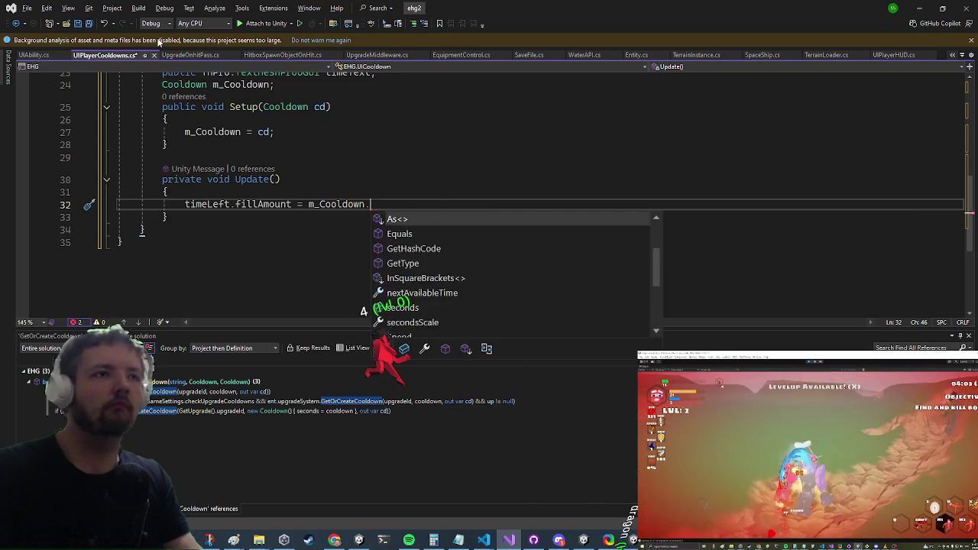
{"action": "key", "text": "Up"}
{"action": "key", "text": "Up"}
{"action": "key", "text": "Up"}
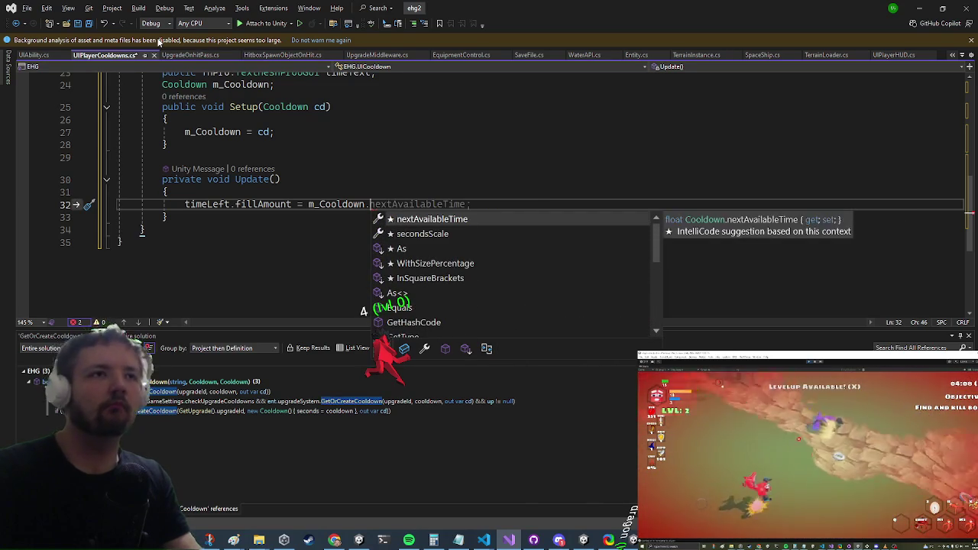
{"action": "key", "text": "Down"}
{"action": "key", "text": "Down"}
{"action": "key", "text": "Down"}
{"action": "type", "text": "per"}
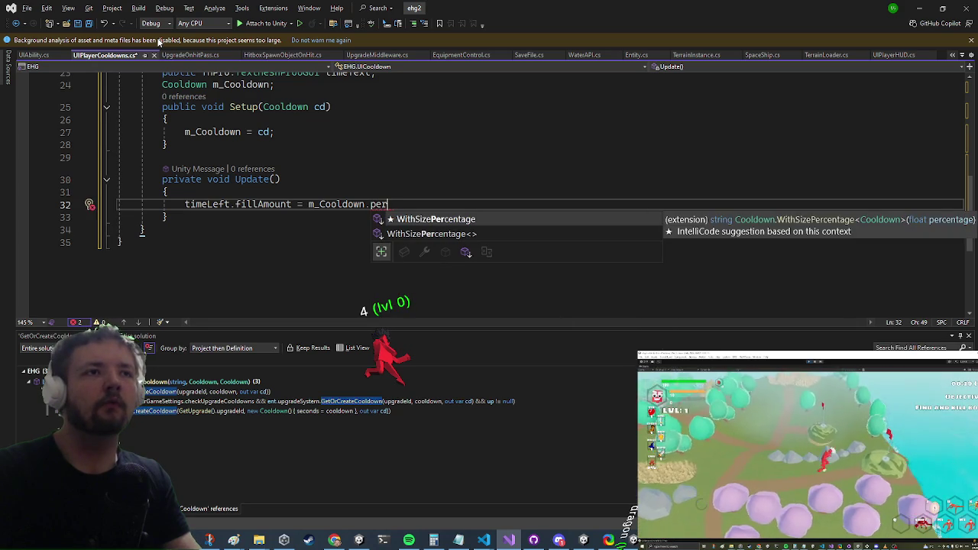
{"action": "key", "text": "BackSpace"}
{"action": "key", "text": "BackSpace"}
{"action": "key", "text": "BackSpace"}
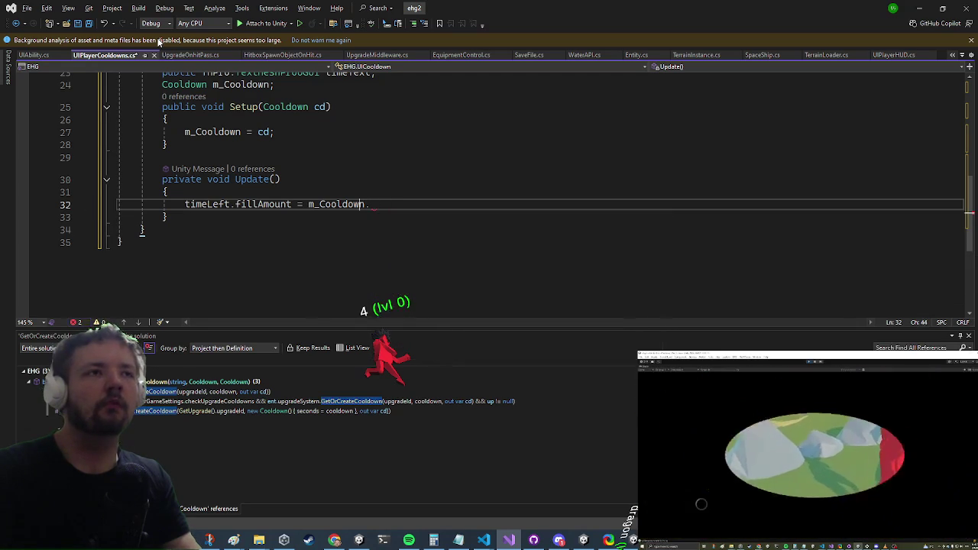
{"action": "key", "text": "F12"}
{"action": "key", "text": "ctrl+Left"}
- Open the Cooldown class definition and read through its fields and Spend method
{"action": "key", "text": "F12"}
{"action": "key", "text": "Down"}
{"action": "key", "text": "Down"}
{"action": "key", "text": "Down"}
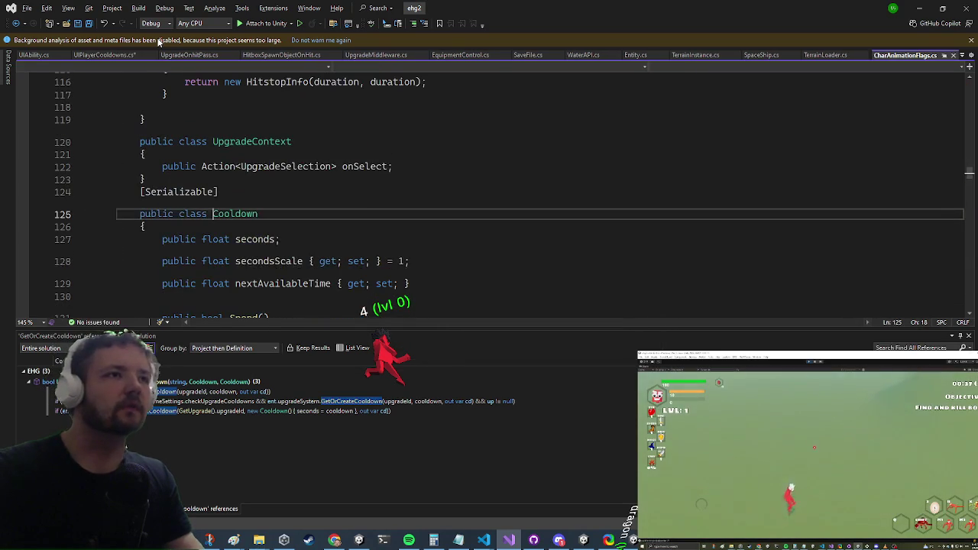
{"action": "key", "text": "Down"}
{"action": "key", "text": "Down"}
{"action": "key", "text": "Down"}
{"action": "key", "text": "Up"}
{"action": "key", "text": "Up"}
{"action": "key", "text": "Up"}
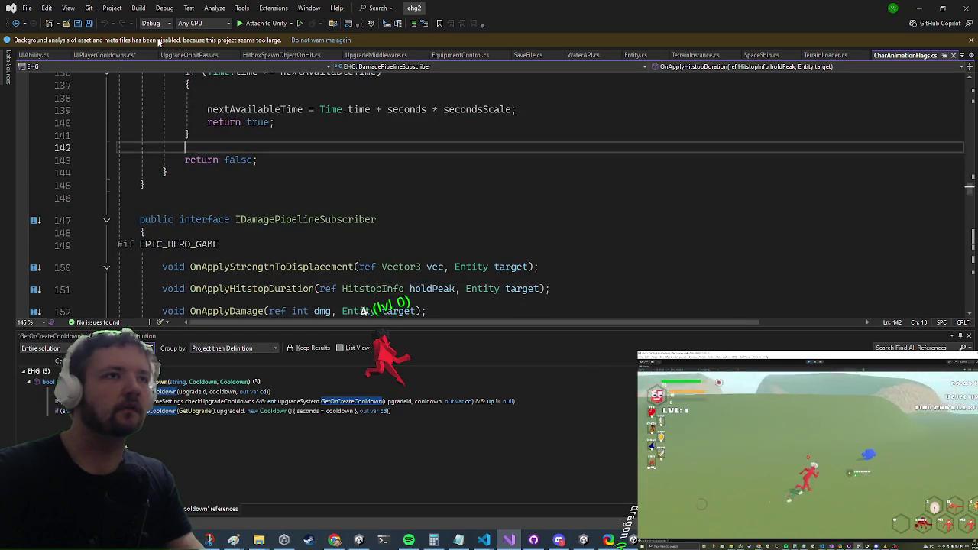
{"action": "key", "text": "Up"}
{"action": "key", "text": "Up"}
{"action": "key", "text": "Up"}
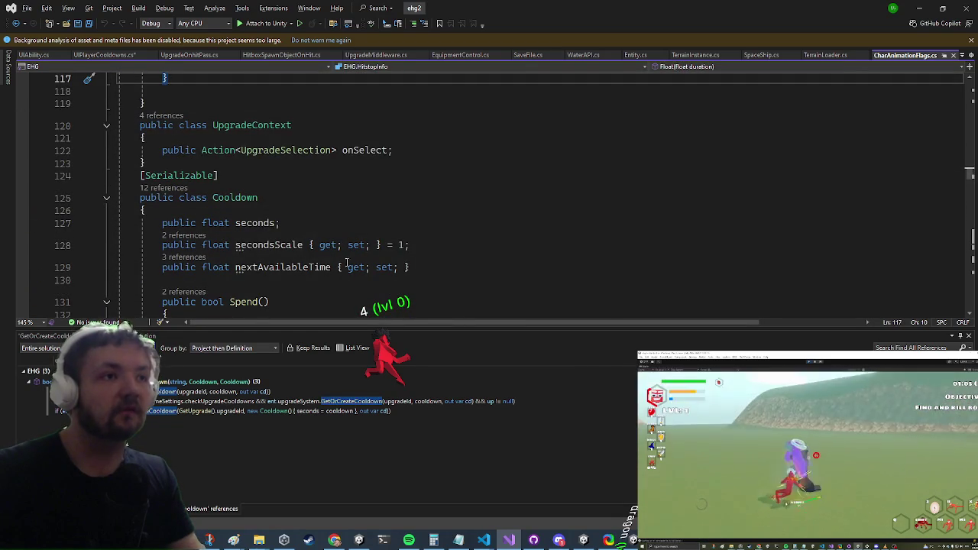
- Find all 3 references to nextAvailableTime and view where Spend() sets it
{"action": "left_click", "coordinate": [302, 267]}
{"action": "right_click", "coordinate": [299, 267]}
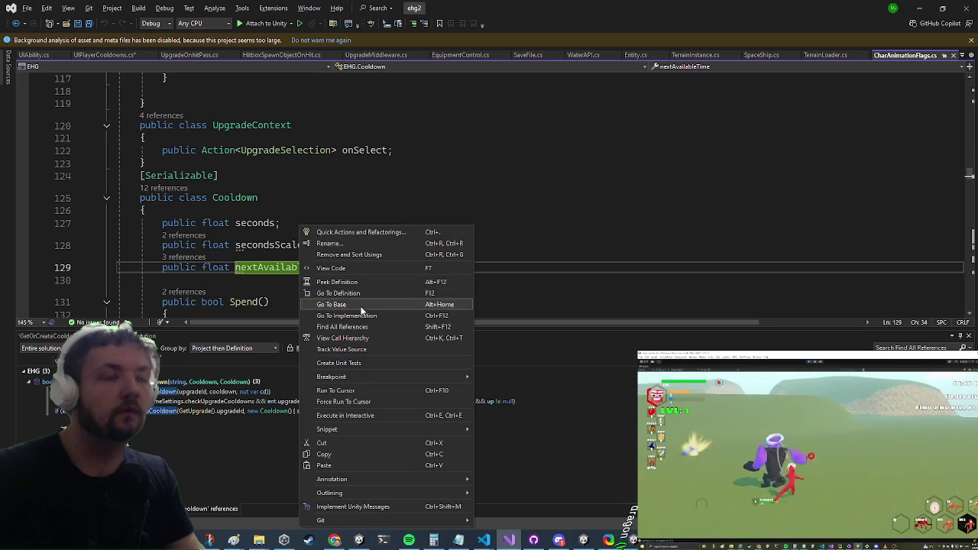
{"action": "left_click", "coordinate": [341, 327]}
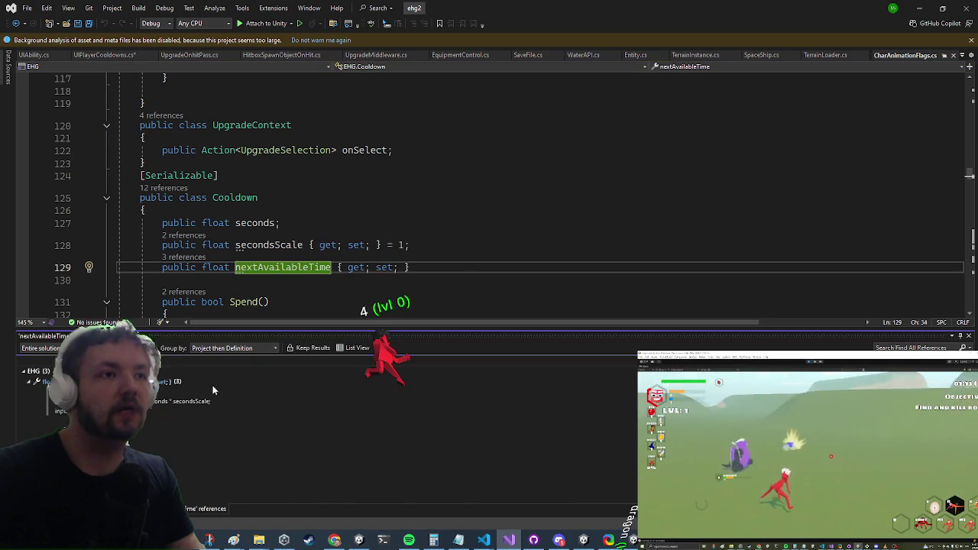
{"action": "left_click", "coordinate": [155, 417]}
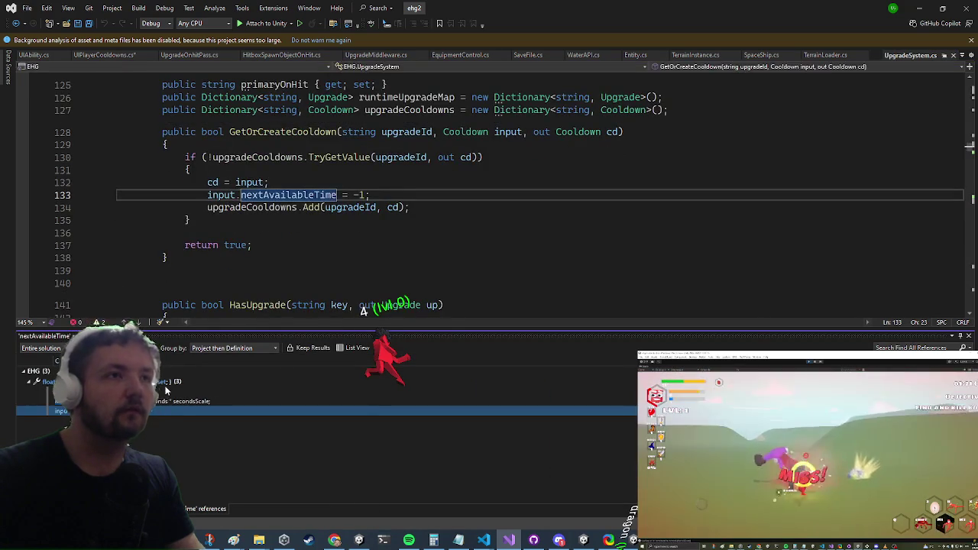
{"action": "left_click", "coordinate": [162, 393]}
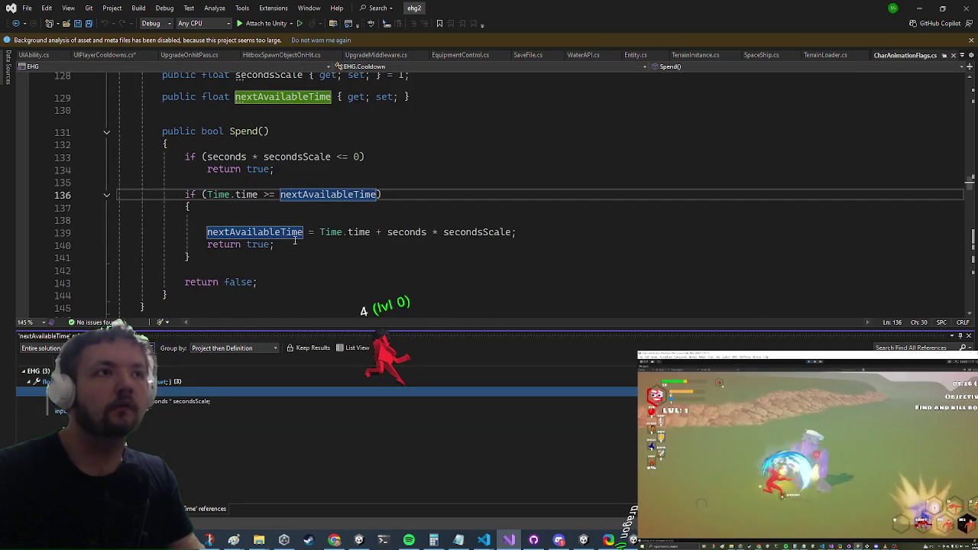
{"action": "scroll", "coordinate": [392, 156], "scroll_direction": "up", "scroll_amount": 2}
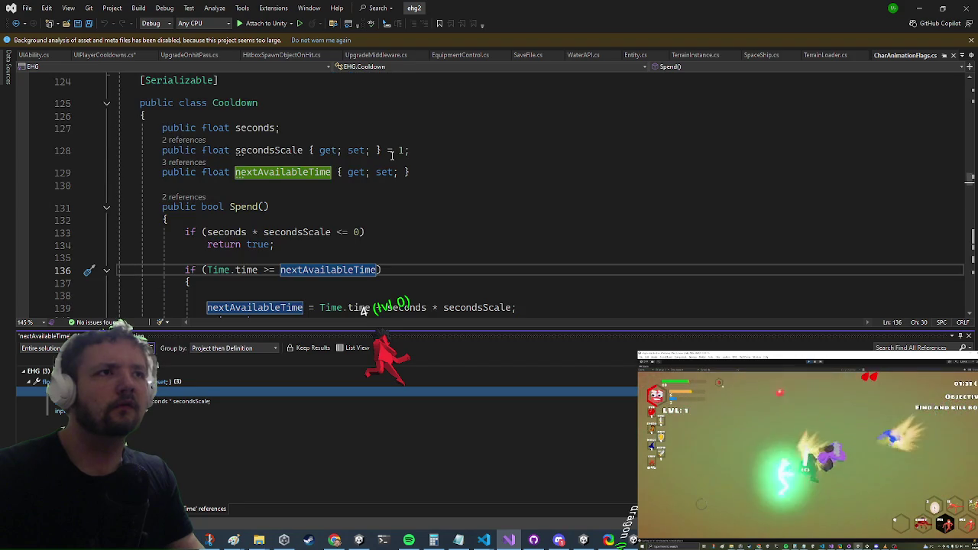
- Search the code for 'cooldownleft', then broaden the search to 'cooldown'
{"action": "left_click", "coordinate": [392, 153]}
{"action": "key", "text": "ctrl+t"}
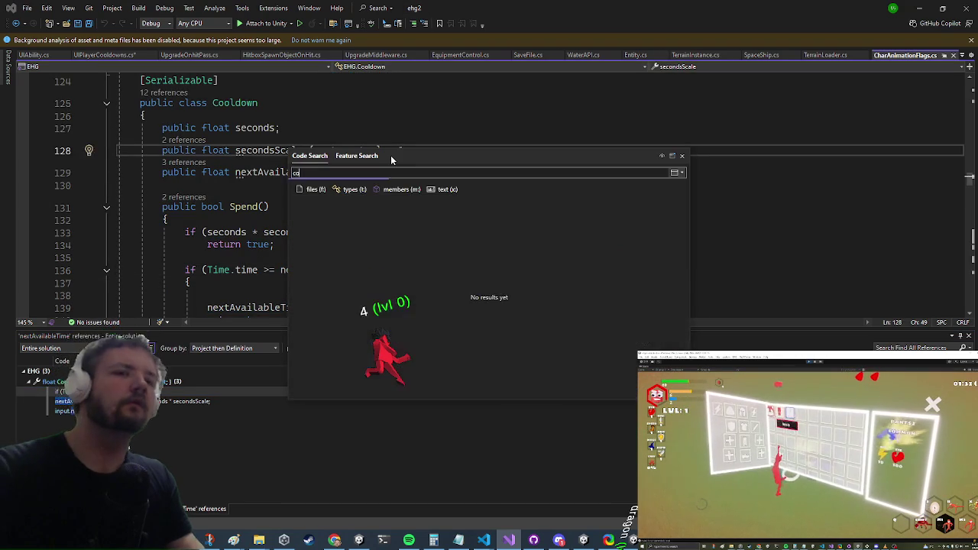
{"action": "type", "text": "cooldownleft"}
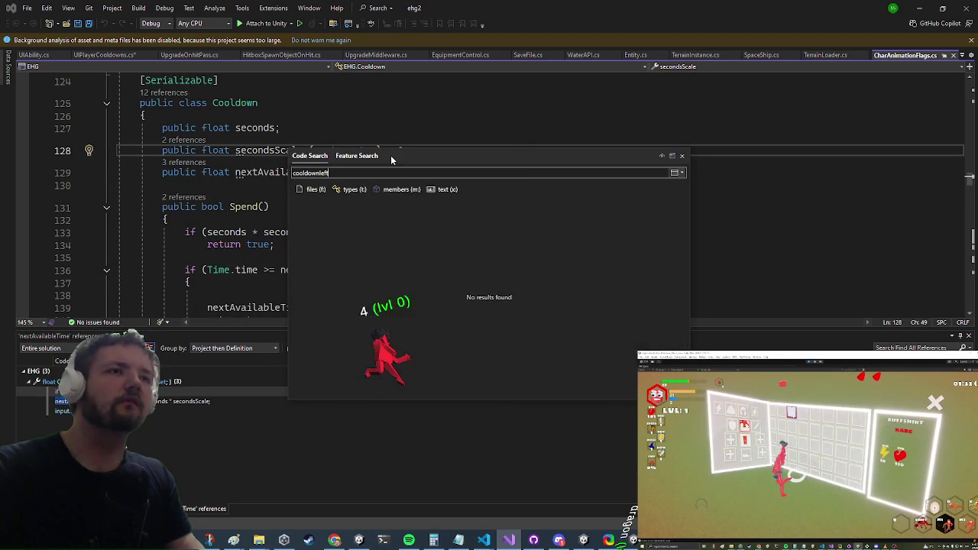
{"action": "key", "text": "BackSpace"}
{"action": "key", "text": "BackSpace"}
{"action": "key", "text": "BackSpace"}
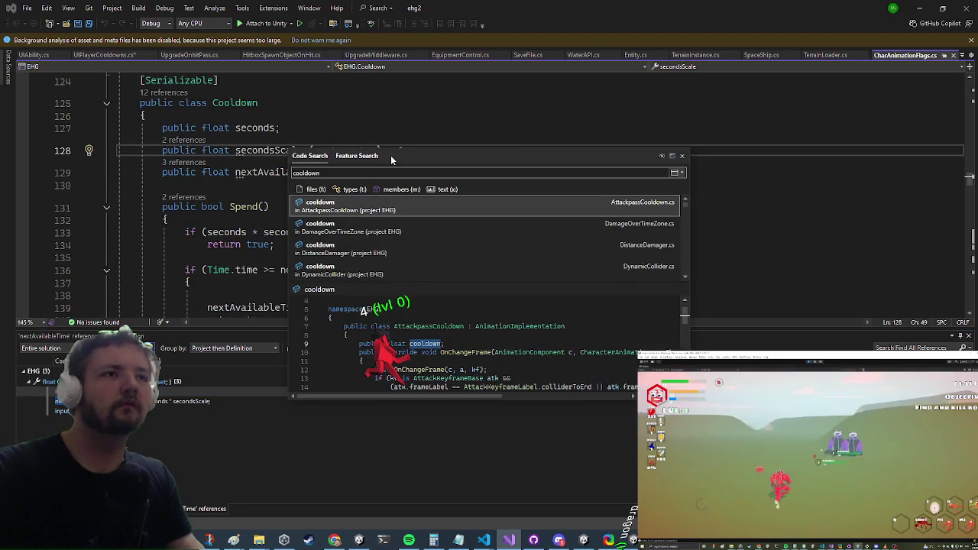
{"action": "key", "text": "Escape"}
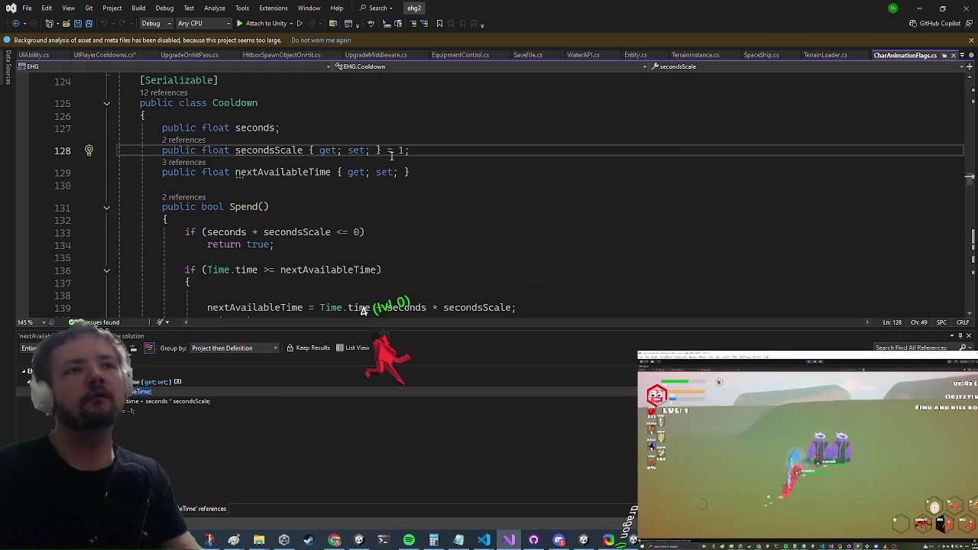
- Browse the 'incooldown' code search matches, including AIState's, then go back to UICooldown's Setup
{"action": "key", "text": "ctrl+t"}
{"action": "type", "text": "incooldown"}
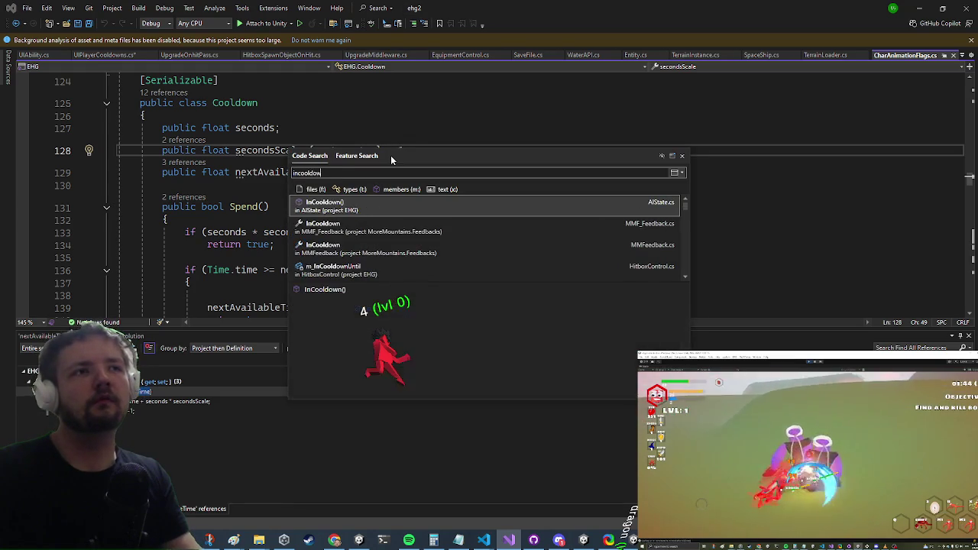
{"action": "key", "text": "Down"}
{"action": "key", "text": "Down"}
{"action": "key", "text": "Down"}
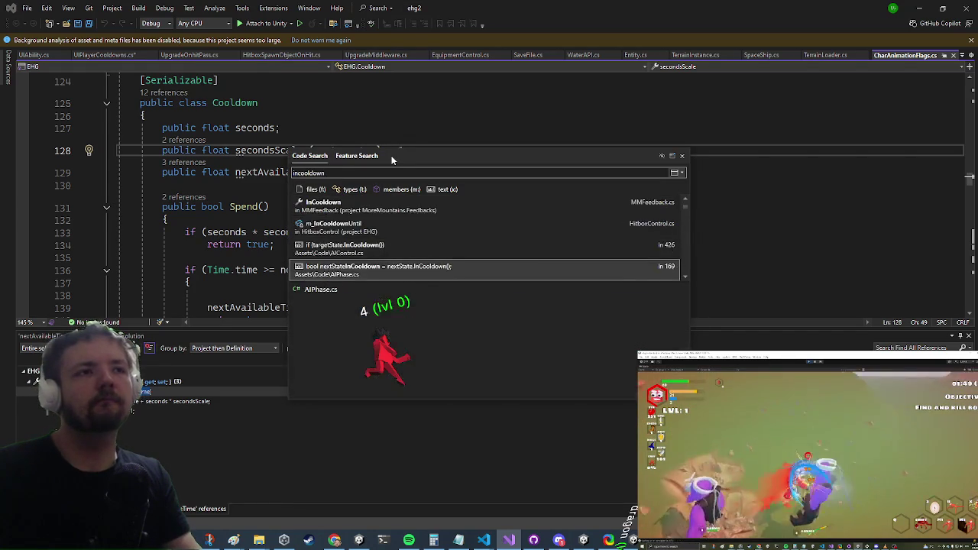
{"action": "key", "text": "Up"}
{"action": "key", "text": "Up"}
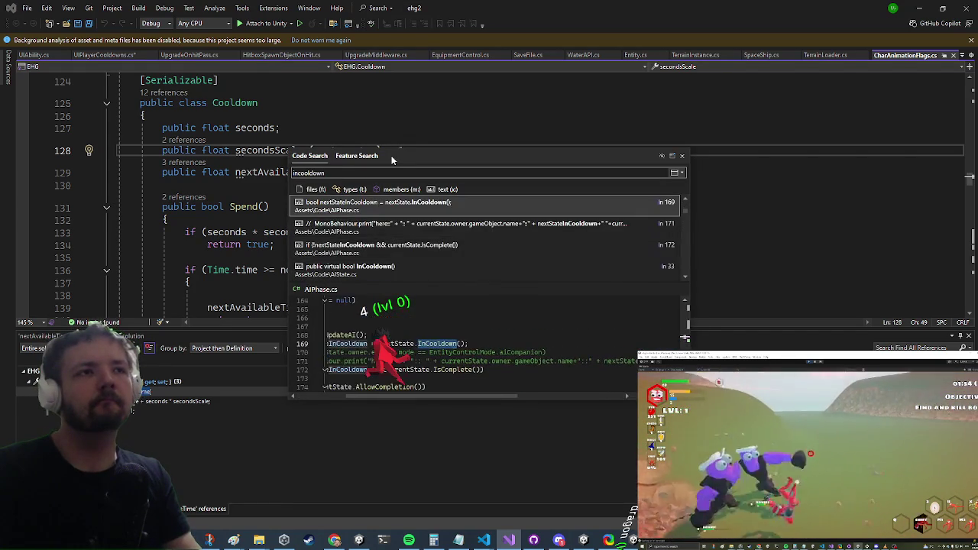
{"action": "key", "text": "Down"}
{"action": "key", "text": "Down"}
{"action": "key", "text": "Down"}
{"action": "key", "text": "Down"}
{"action": "key", "text": "Down"}
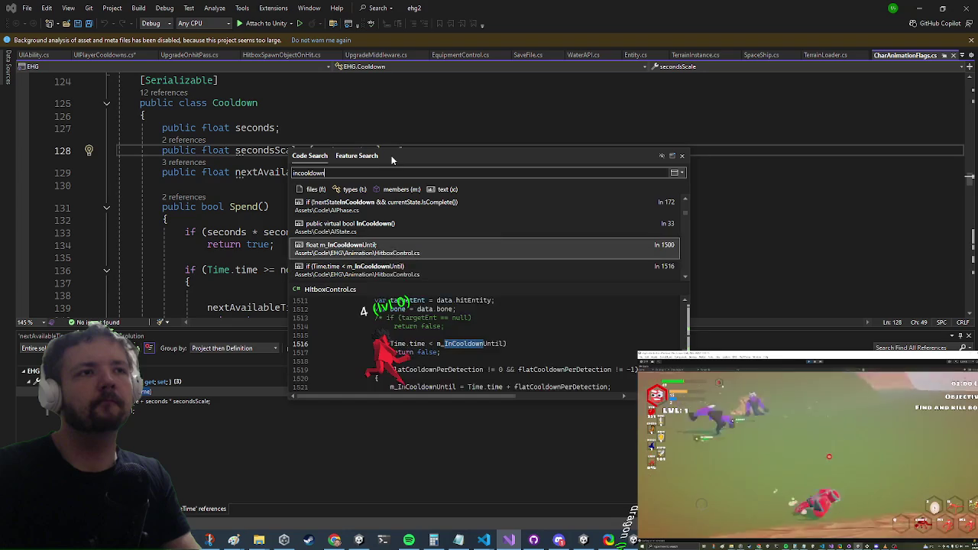
{"action": "key", "text": "Up"}
{"action": "key", "text": "Up"}
{"action": "key", "text": "Down"}
{"action": "key", "text": "Down"}
{"action": "key", "text": "Down"}
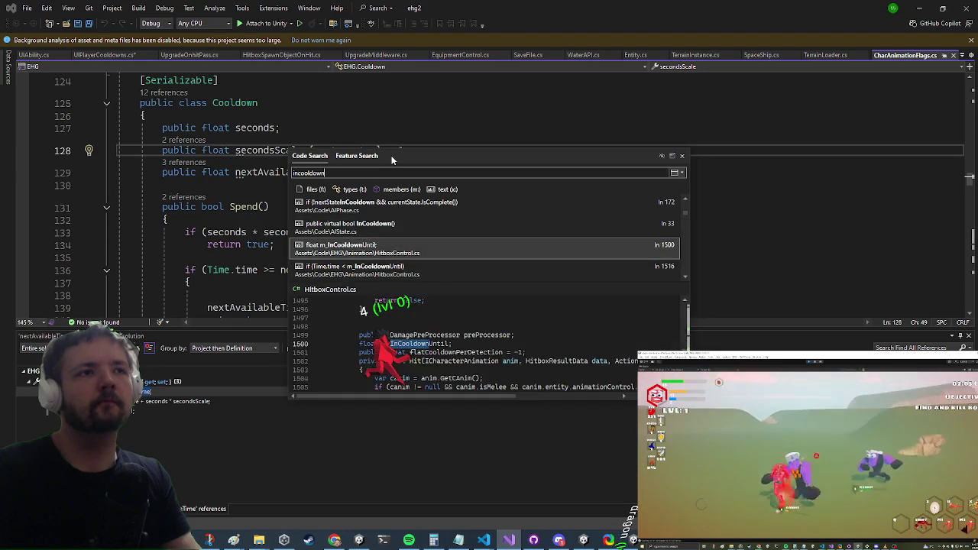
{"action": "key", "text": "Down"}
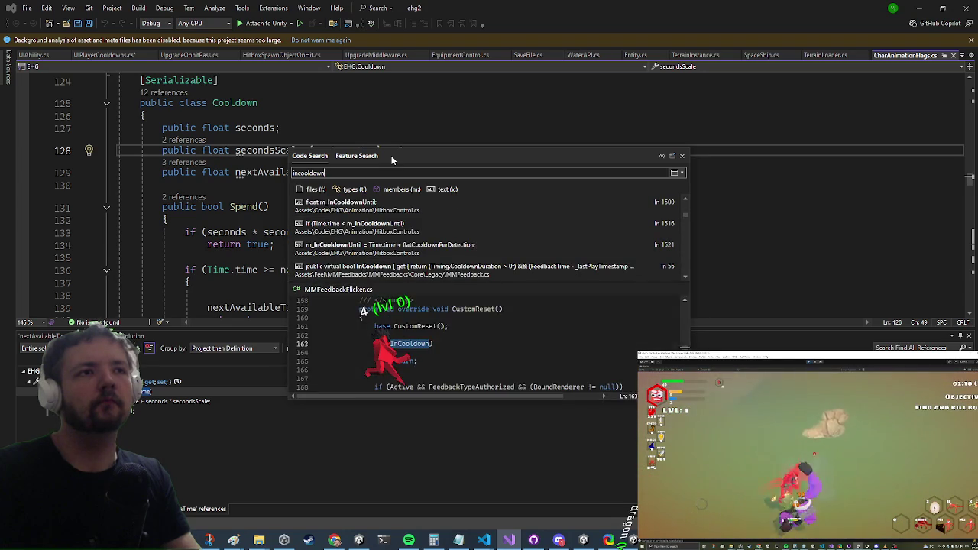
{"action": "key", "text": "Escape"}
{"action": "key", "text": "ctrl+minus"}
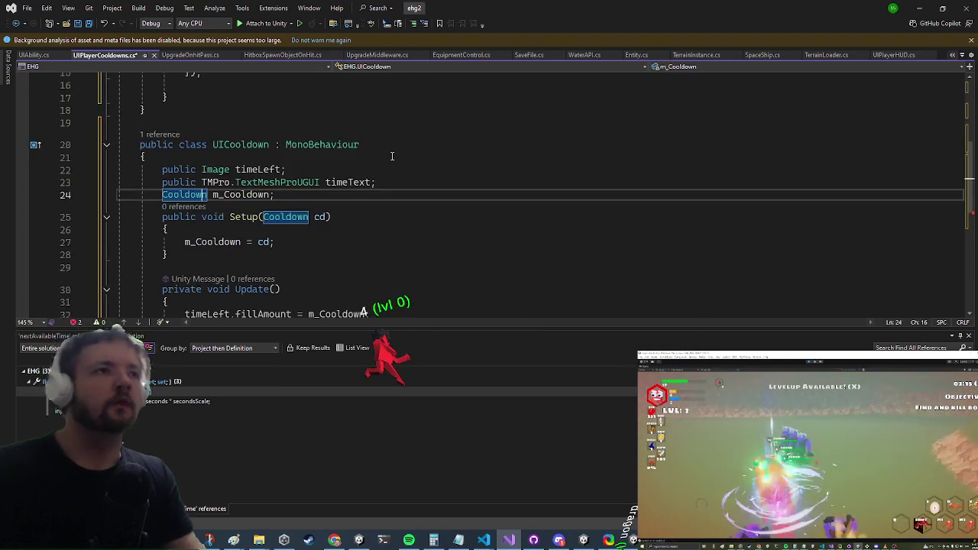
- Jump to the Cooldown class and start drafting a float field after nextAvailableTime
{"action": "key", "text": "Up"}
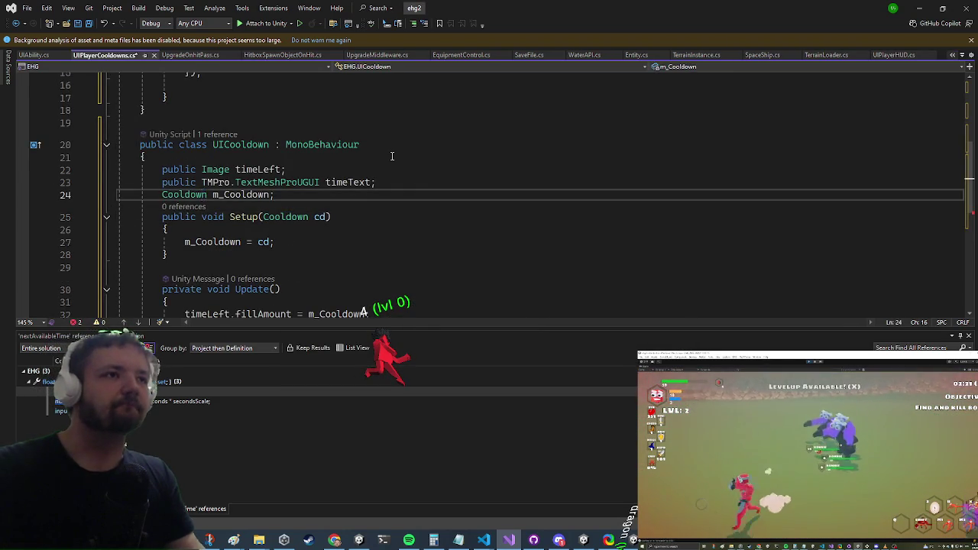
{"action": "key", "text": "F12"}
{"action": "key", "text": "Down"}
{"action": "key", "text": "Down"}
{"action": "key", "text": "Down"}
{"action": "type", "text": "p"}
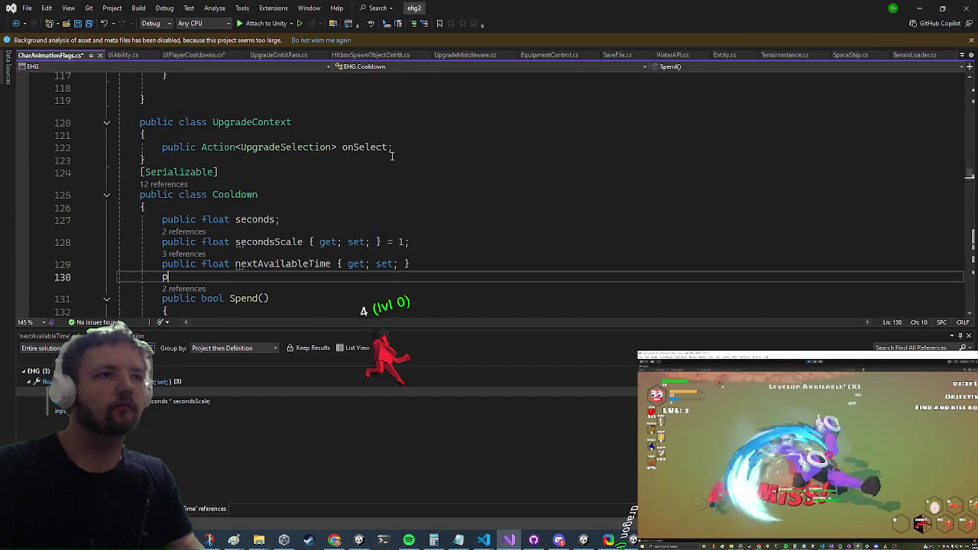
{"action": "type", "text": "ublic float"}
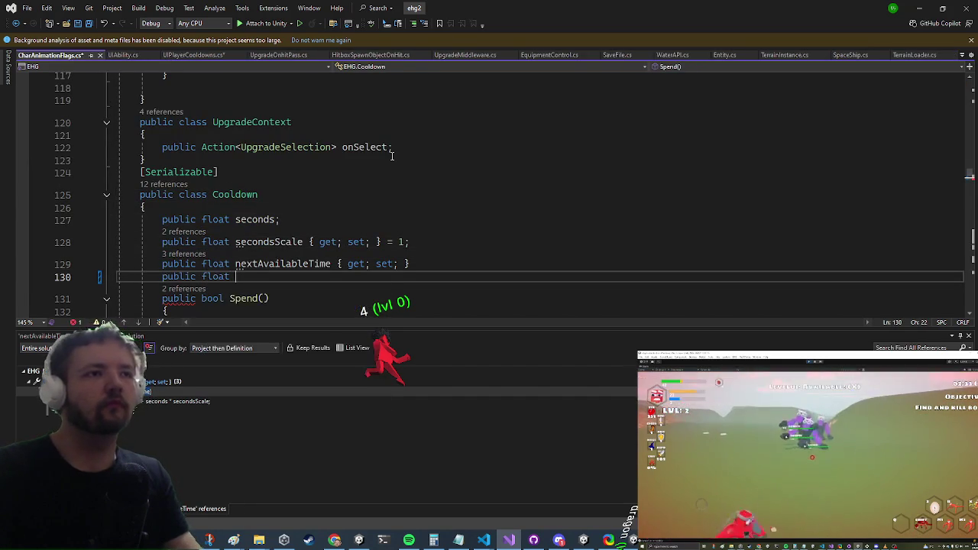
{"action": "key", "text": "BackSpace"}
{"action": "key", "text": "BackSpace"}
{"action": "key", "text": "BackSpace"}
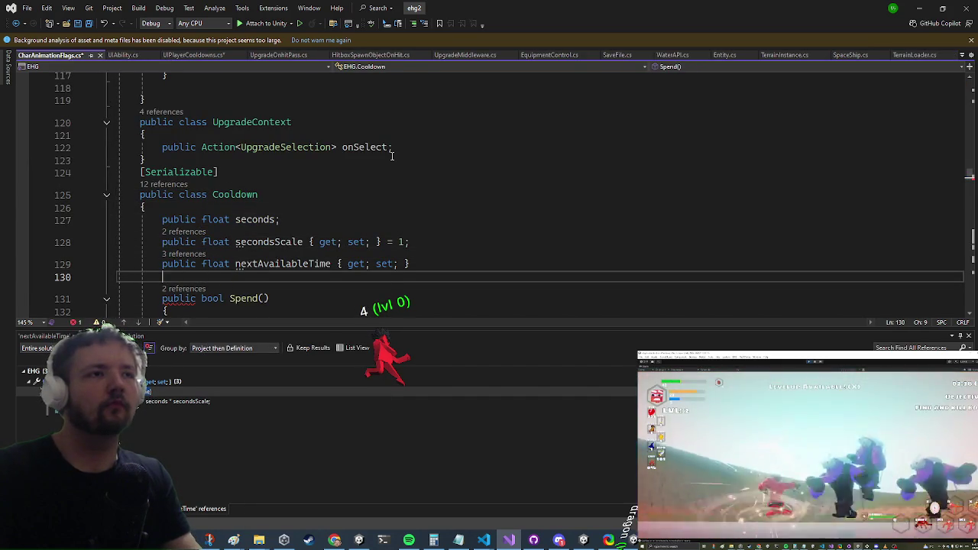
{"action": "scroll", "coordinate": [389, 164], "scroll_direction": "down", "scroll_amount": 4}
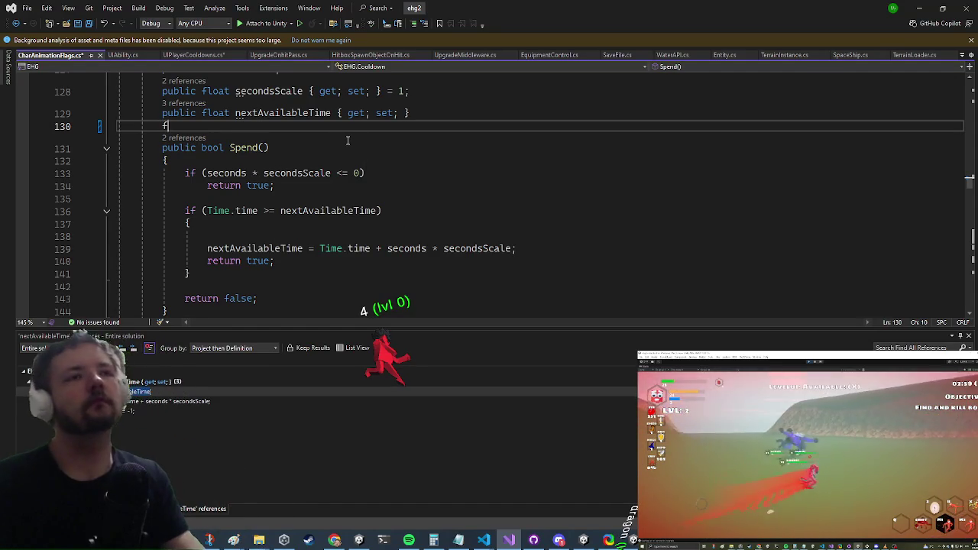
{"action": "type", "text": "float m_"}
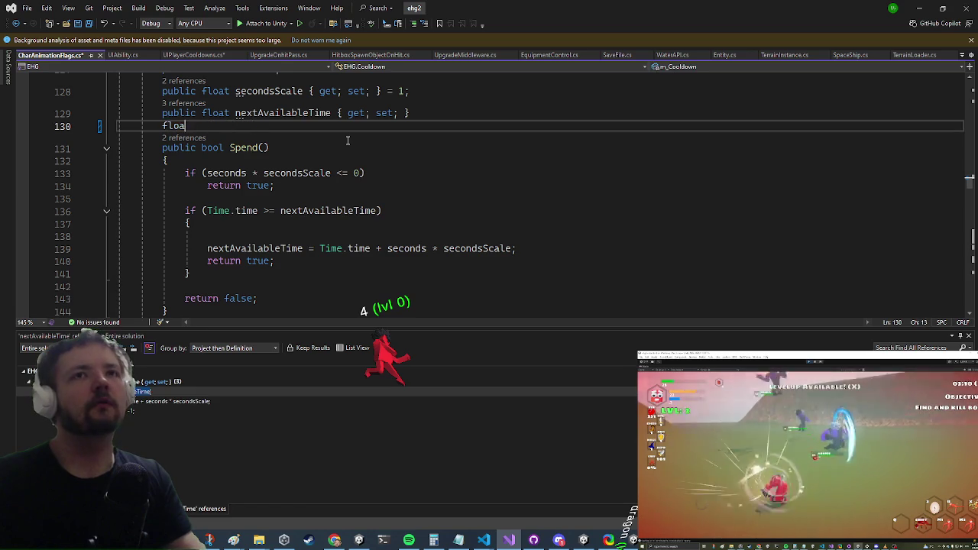
- Switch to UIAbility.cs to view its ISimpleAnimationAccess m_Anim field
{"action": "key", "text": "ctrl+t"}
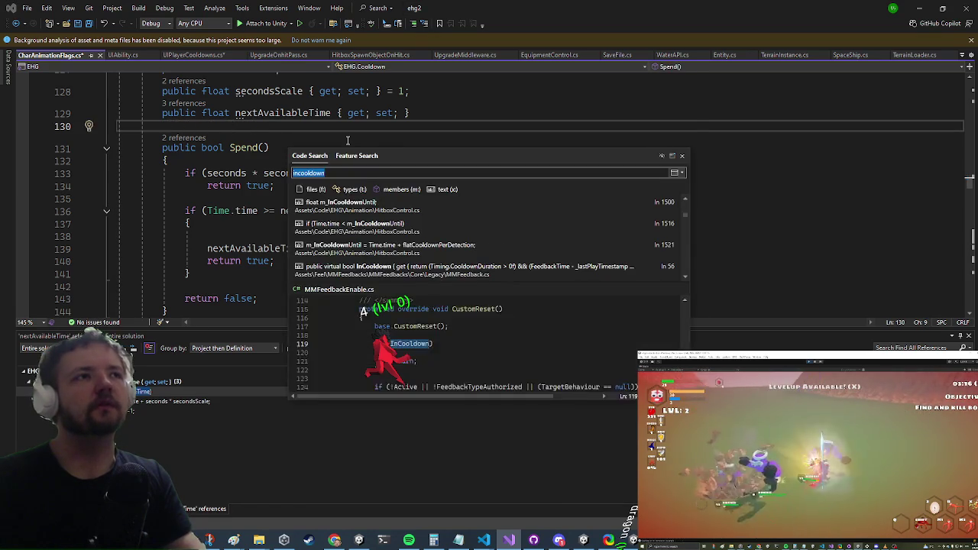
{"action": "key", "text": "Escape"}
{"action": "left_click", "coordinate": [122, 55]}
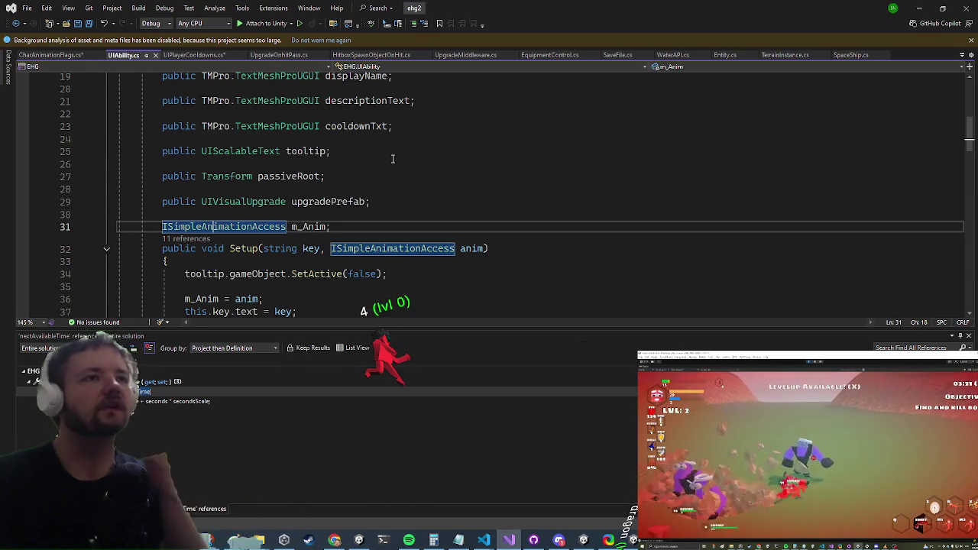
- Find all references to the cooldown image and jump to where its fillAmount is set
{"action": "scroll", "coordinate": [347, 112], "scroll_direction": "up", "scroll_amount": 3}
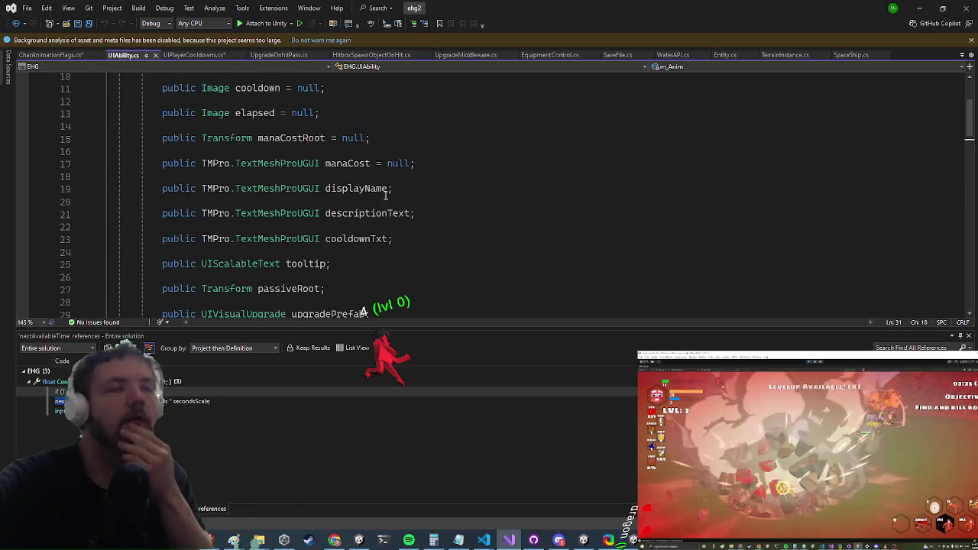
{"action": "scroll", "coordinate": [386, 188], "scroll_direction": "up", "scroll_amount": 3}
{"action": "left_click", "coordinate": [260, 225]}
{"action": "left_click", "coordinate": [260, 202]}
{"action": "right_click", "coordinate": [260, 203]}
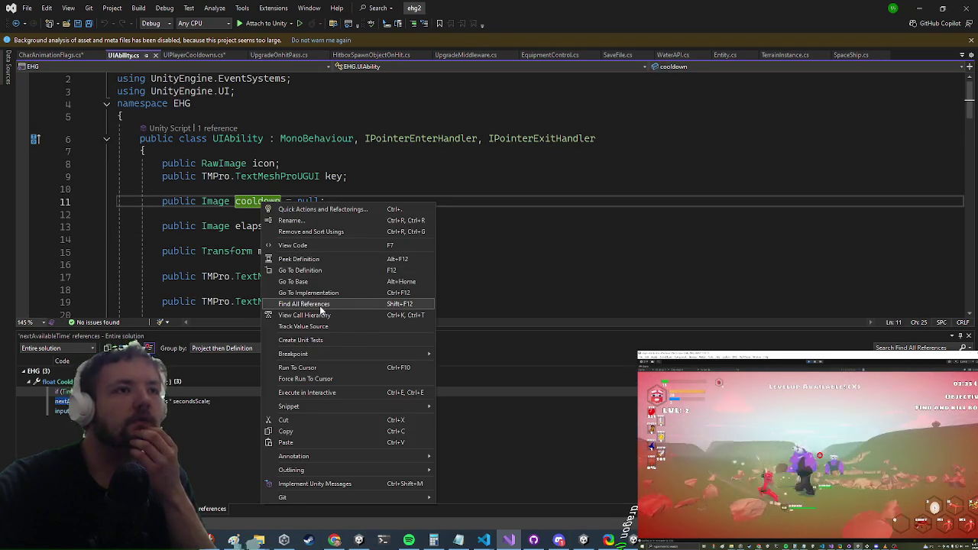
{"action": "left_click", "coordinate": [322, 304]}
{"action": "left_click", "coordinate": [191, 401]}
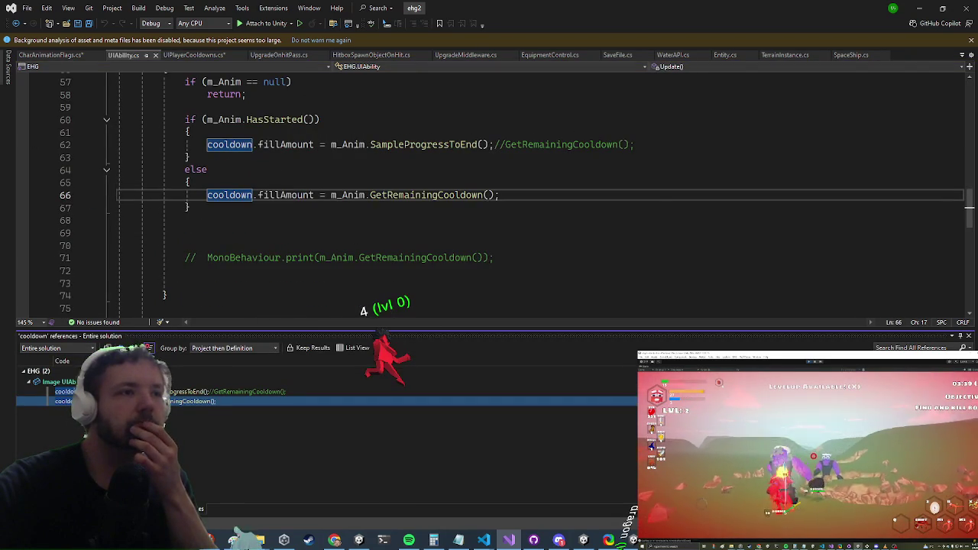
- List GetRemainingCooldown's references and open SpammableCharacterAnimation's implementation
{"action": "left_click", "coordinate": [451, 195]}
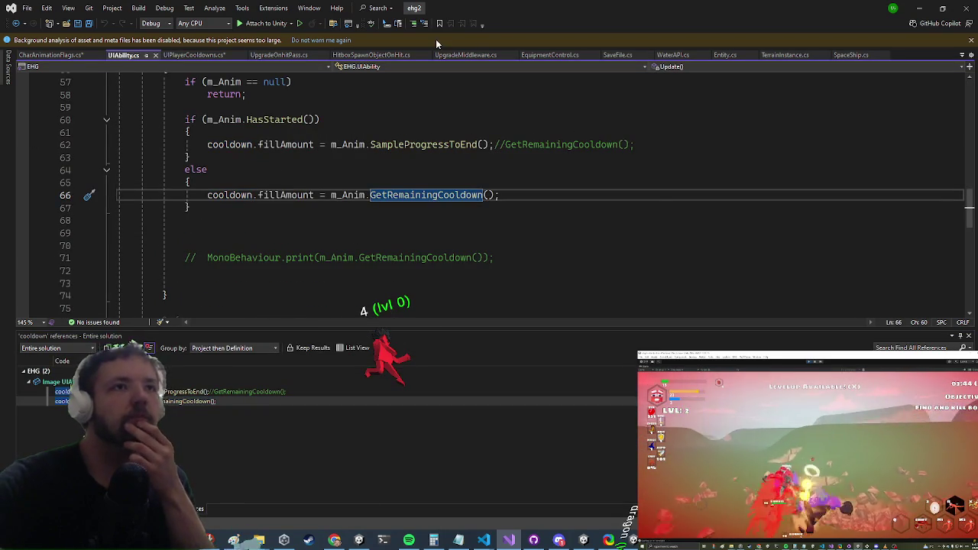
{"action": "key", "text": "F12"}
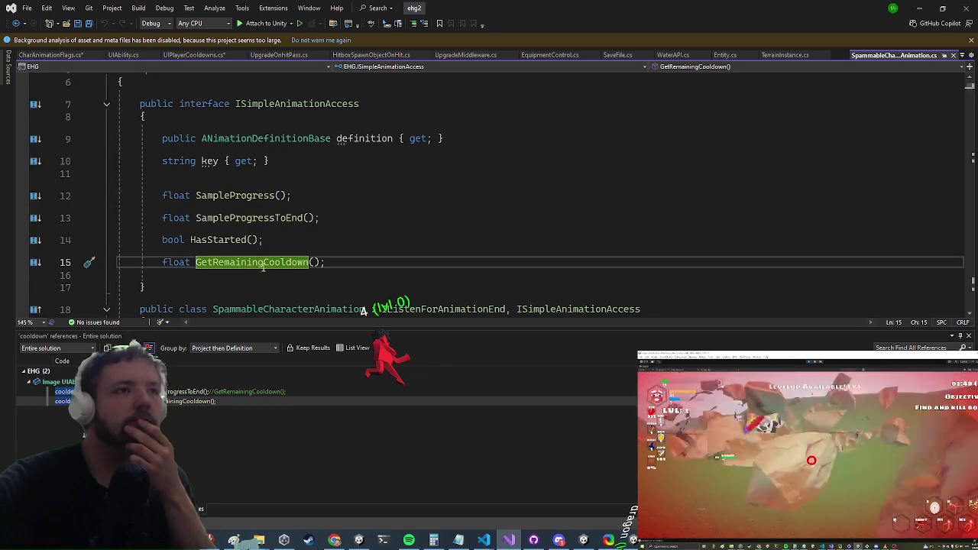
{"action": "right_click", "coordinate": [269, 263]}
{"action": "left_click", "coordinate": [343, 328]}
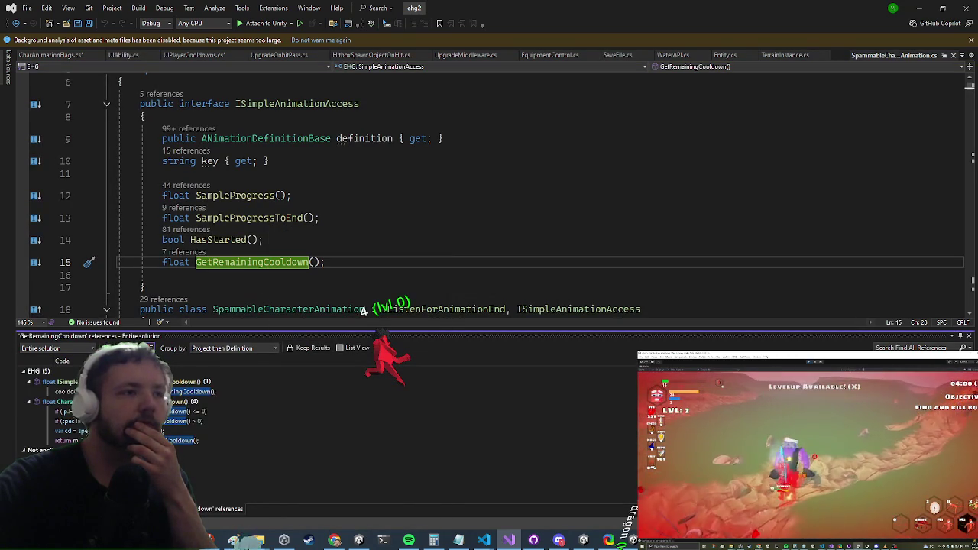
{"action": "left_click", "coordinate": [229, 470]}
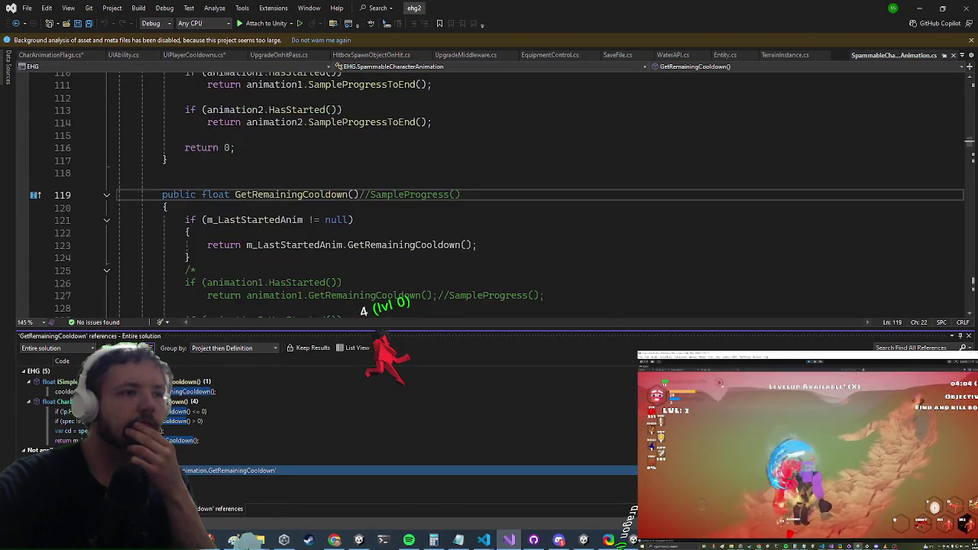
- Follow the nested calls to the animation definition's GetRemainingCooldown and select that method
{"action": "left_click", "coordinate": [383, 246]}
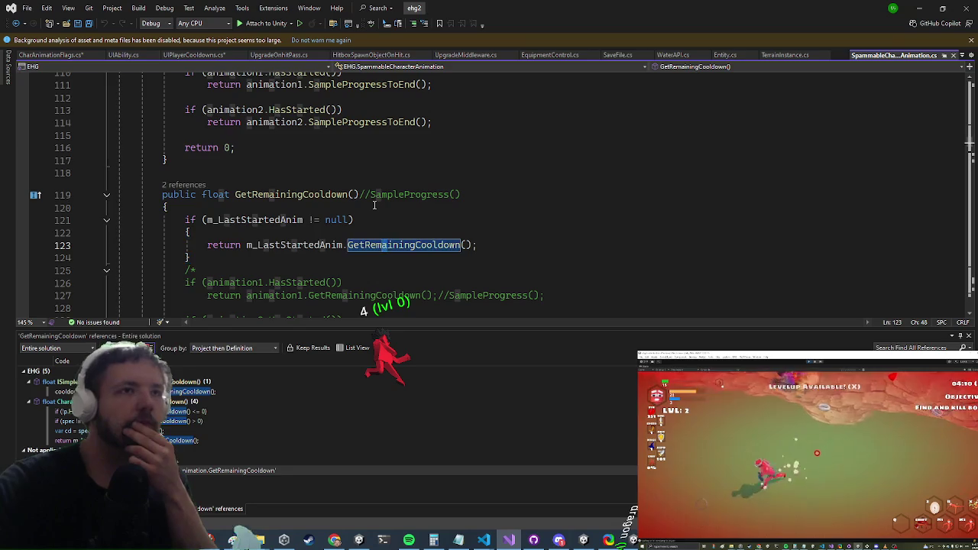
{"action": "key", "text": "F12"}
{"action": "scroll", "coordinate": [310, 222], "scroll_direction": "down", "scroll_amount": 2}
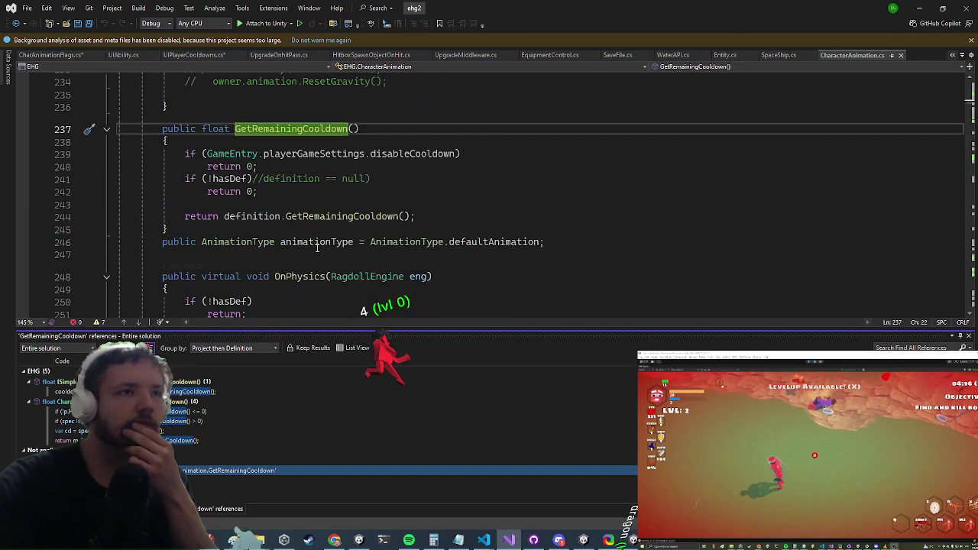
{"action": "left_click", "coordinate": [353, 217]}
{"action": "key", "text": "F12"}
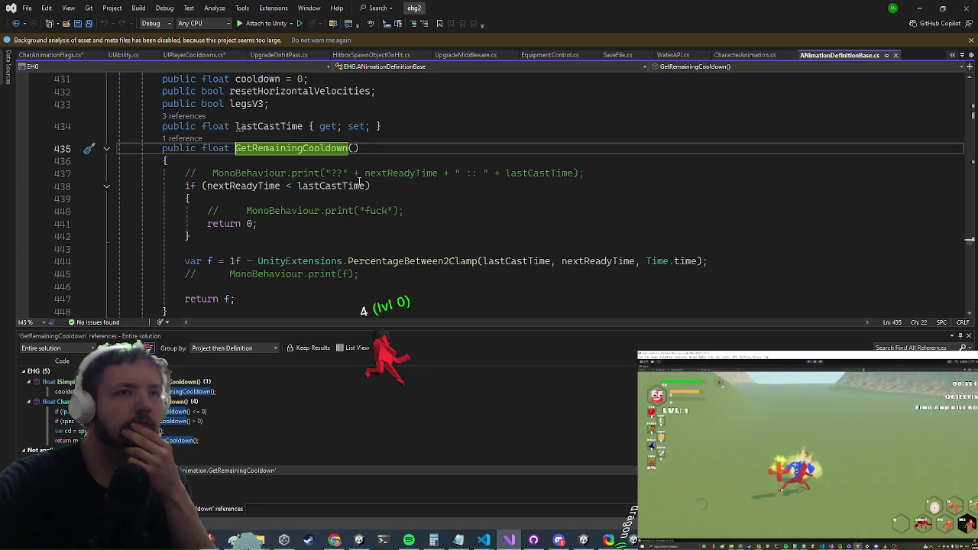
{"action": "scroll", "coordinate": [161, 280], "scroll_direction": "down", "scroll_amount": 1}
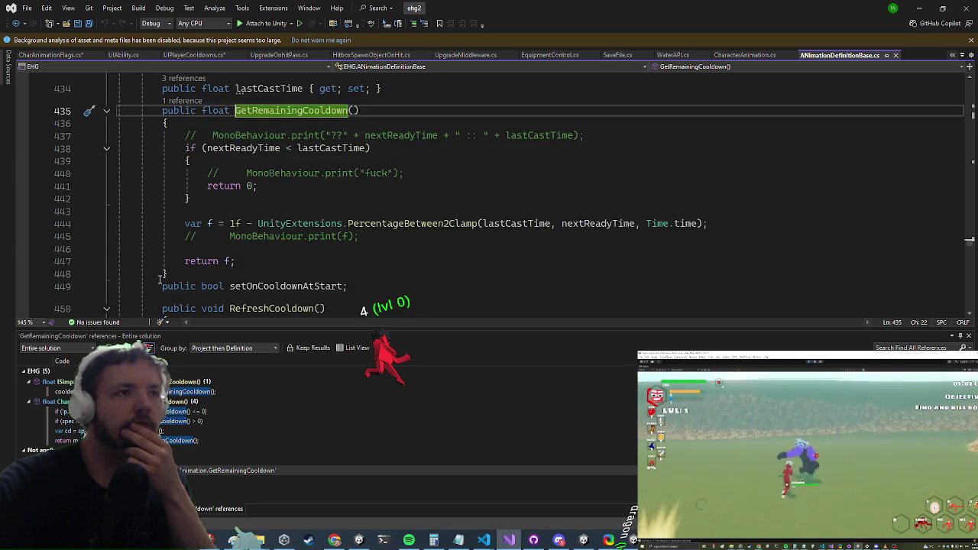
{"action": "mouse_move", "coordinate": [192, 273]}
{"action": "left_mouse_down"}
{"action": "mouse_move", "coordinate": [172, 264]}
{"action": "mouse_move", "coordinate": [154, 115]}
{"action": "left_mouse_up"}
{"action": "key", "text": "ctrl+c"}
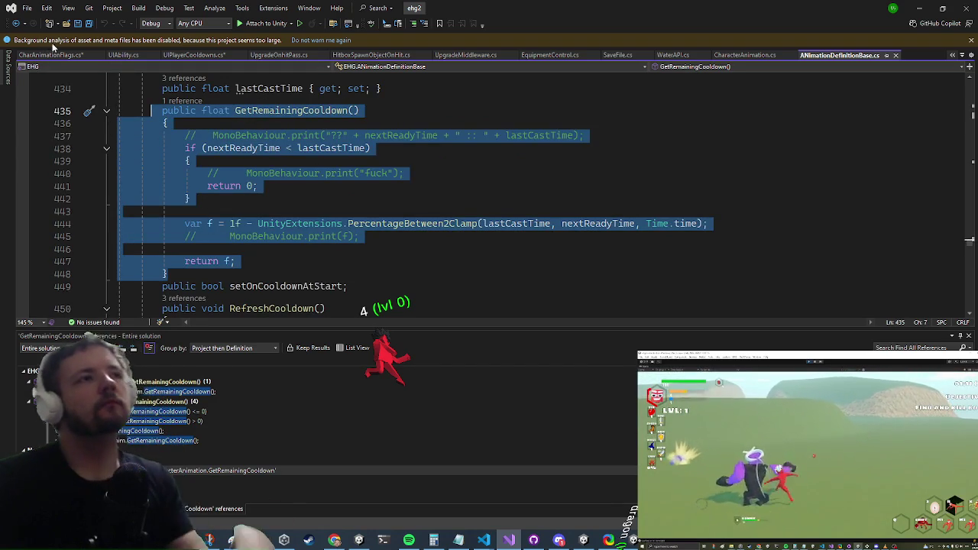
{"action": "left_click", "coordinate": [201, 56]}
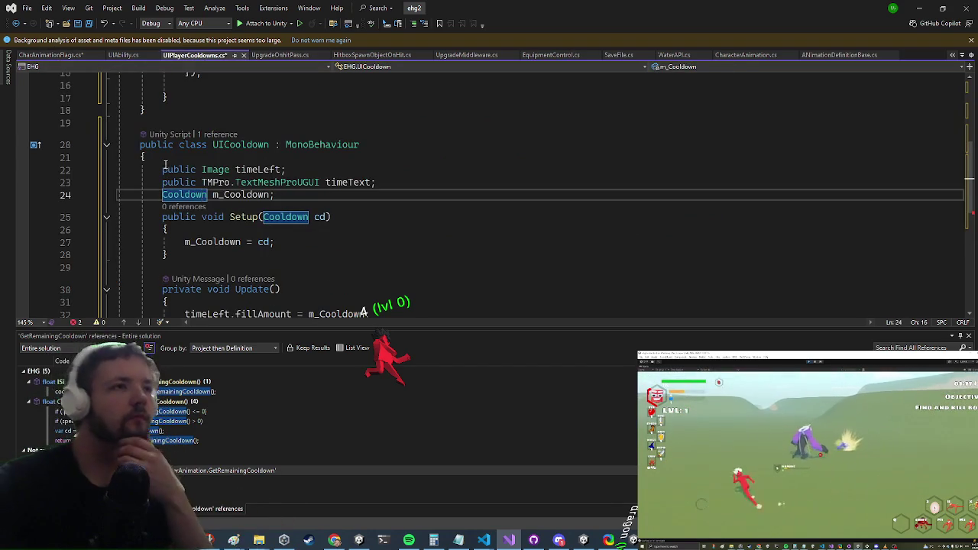
- Add a float m_LastSpendTime field after nextAvailableTime in the Cooldown class
{"action": "key", "text": "F12"}
{"action": "key", "text": "Down"}
{"action": "key", "text": "Down"}
{"action": "key", "text": "Down"}
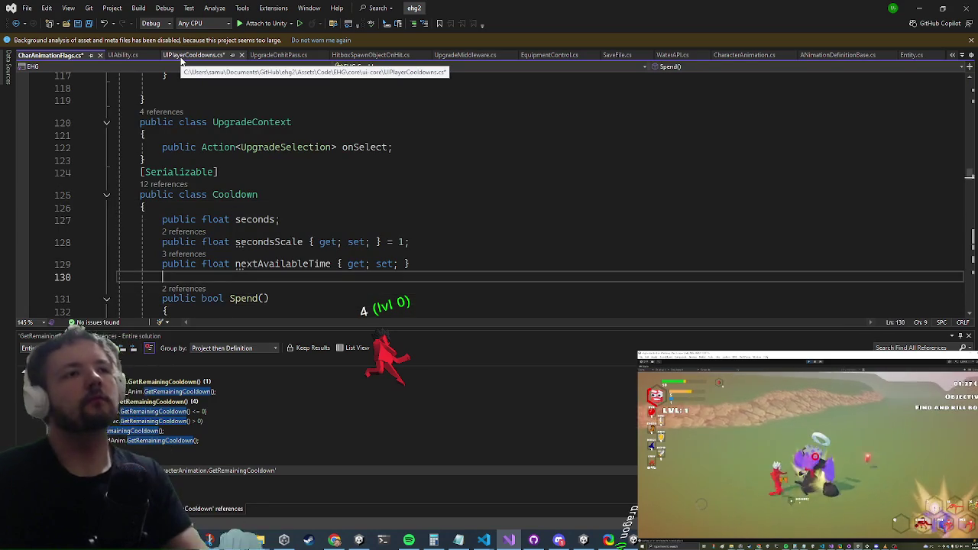
{"action": "type", "text": "FLOAT m_LastSpendTi"}
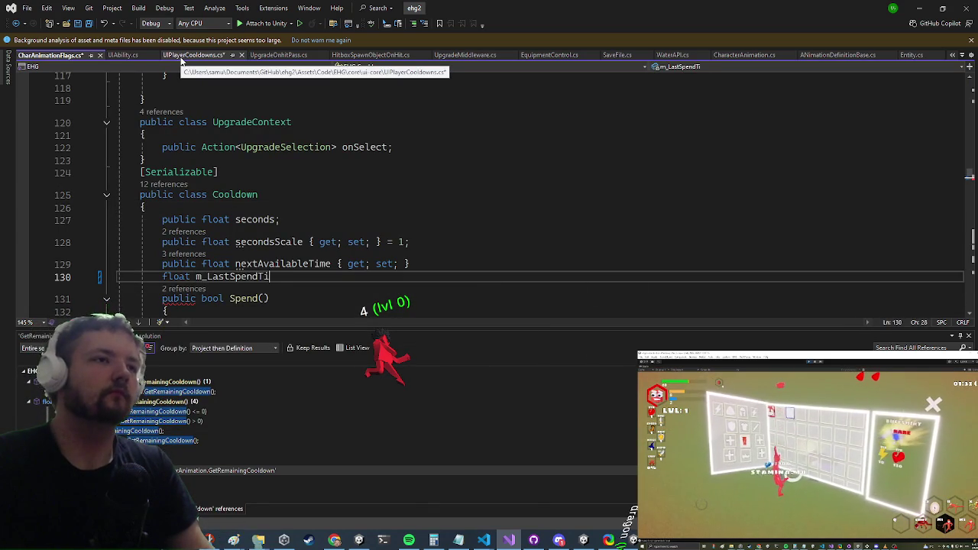
- Make Spend() set m_LastSpendTime = Time.time on a successful spend
{"action": "key", "text": "Down"}
{"action": "key", "text": "Down"}
{"action": "key", "text": "Down"}
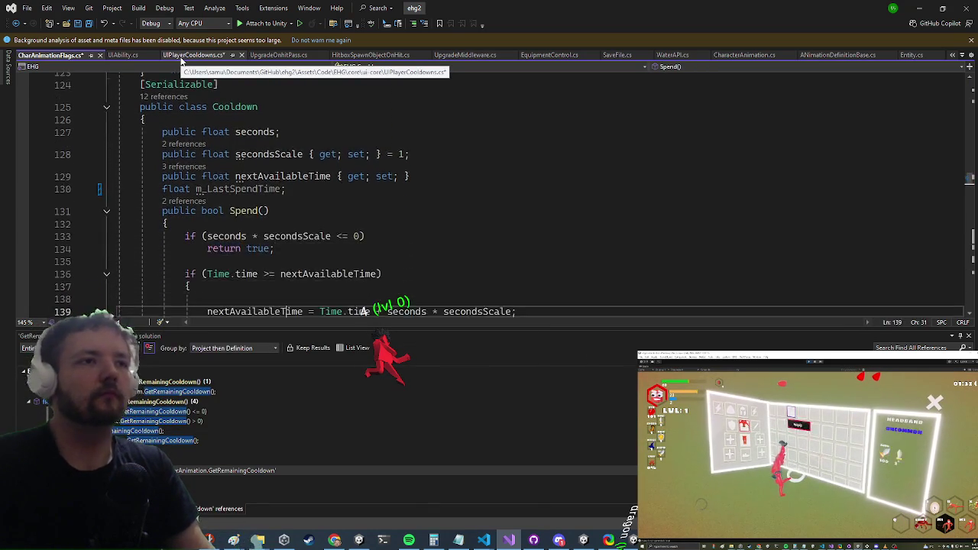
{"action": "key", "text": "Up"}
{"action": "key", "text": "Up"}
{"action": "key", "text": "Up"}
{"action": "type", "text": "m_last"}
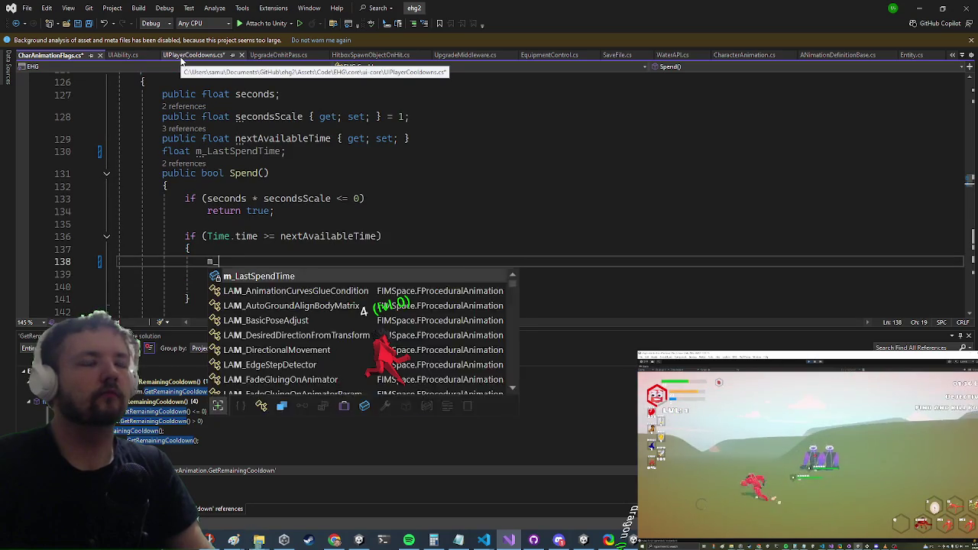
{"action": "key", "text": "Tab"}
{"action": "type", "text": "= Time"}
{"action": "key", "text": "Escape"}
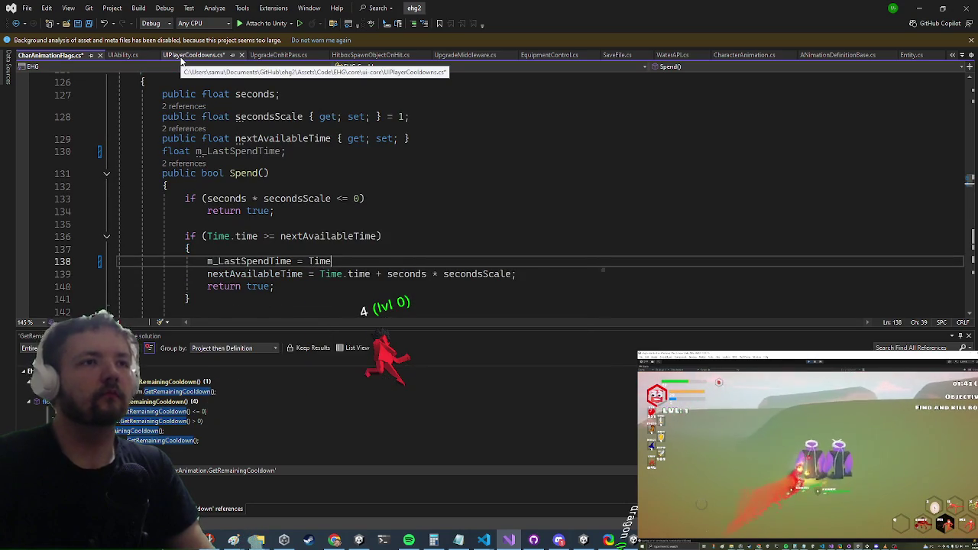
{"action": "type", "text": ".time;"}
- Add blank lines above Spend() and begin a new public float member
{"action": "key", "text": "Up"}
{"action": "key", "text": "Up"}
{"action": "key", "text": "Up"}
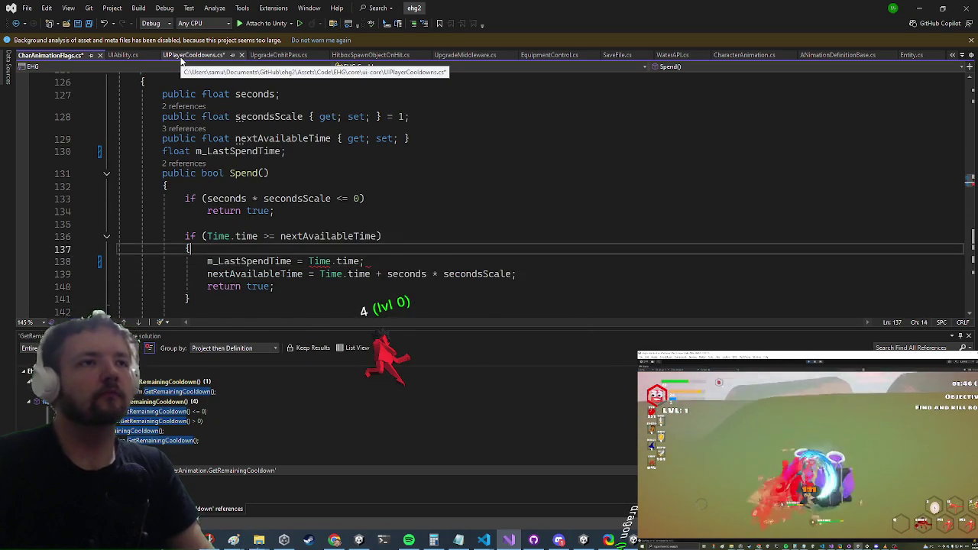
{"action": "key", "text": "Up"}
{"action": "key", "text": "Up"}
{"action": "key", "text": "Up"}
{"action": "key", "text": "Return"}
{"action": "key", "text": "Return"}
{"action": "key", "text": "Return"}
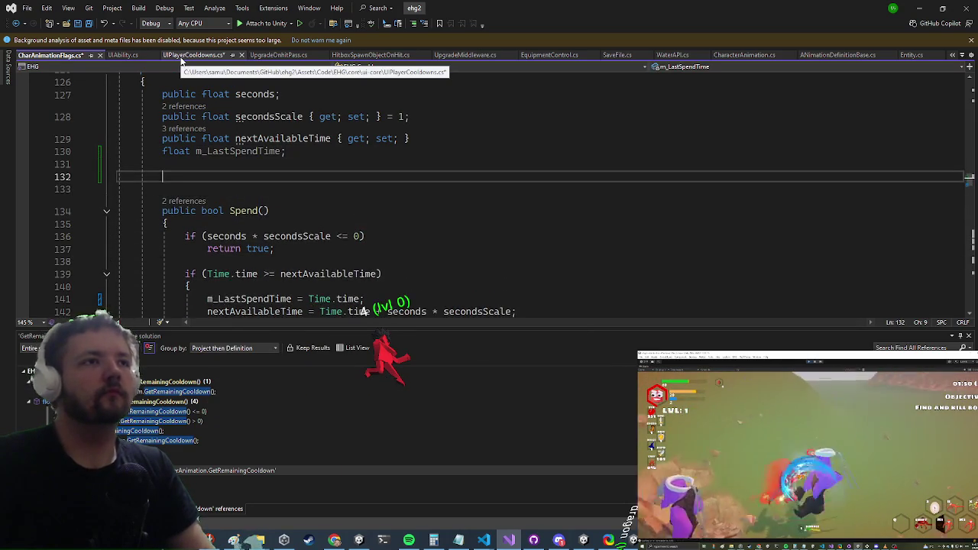
{"action": "key", "text": "Up"}
{"action": "type", "text": "public float "}
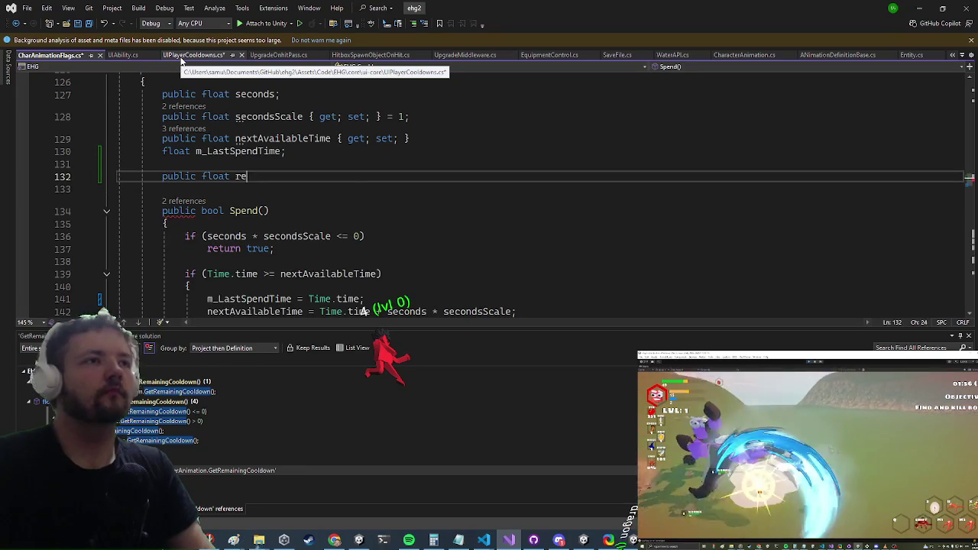
{"action": "type", "text": "re"}
- Create a Percentage() method holding the pasted GetRemainingCooldown body, minus its old header
{"action": "key", "text": "BackSpace"}
{"action": "key", "text": "BackSpace"}
{"action": "type", "text": "Per"}
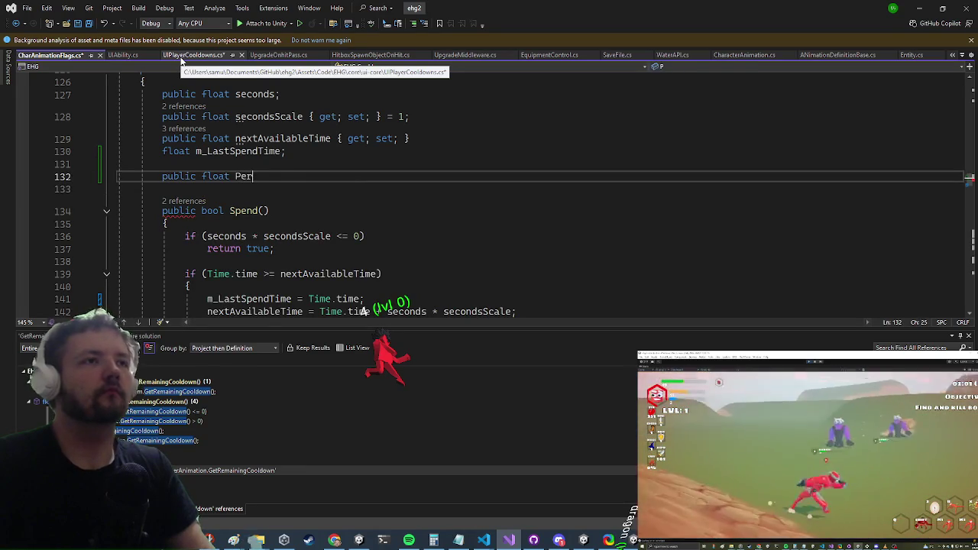
{"action": "type", "text": "centage() {"}
{"action": "key", "text": "Return"}
{"action": "key", "text": "ctrl+v"}
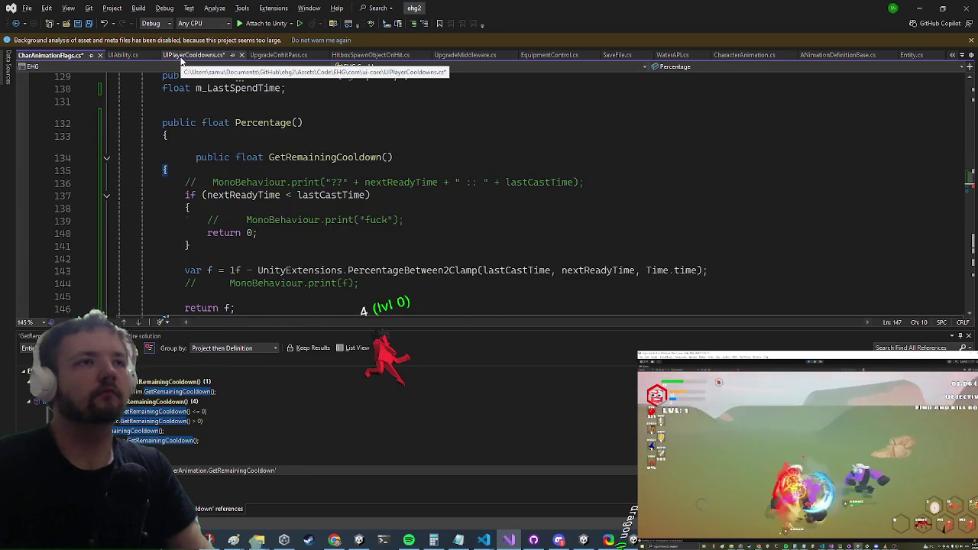
{"action": "key", "text": "Up"}
{"action": "key", "text": "Up"}
{"action": "key", "text": "Up"}
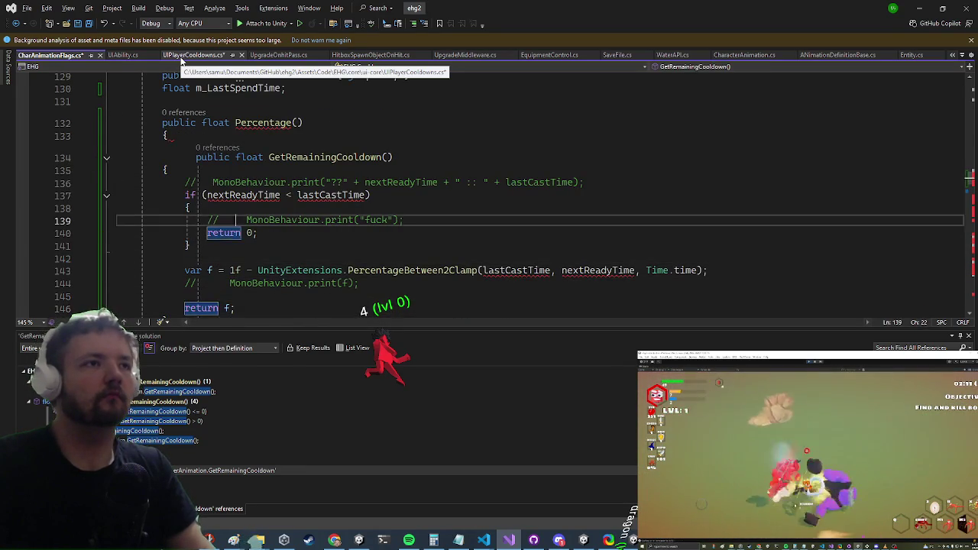
{"action": "key", "text": "Up"}
{"action": "key", "text": "shift+Up"}
{"action": "key", "text": "Delete"}
{"action": "key", "text": "Down"}
{"action": "key", "text": "Down"}
{"action": "key", "text": "Down"}
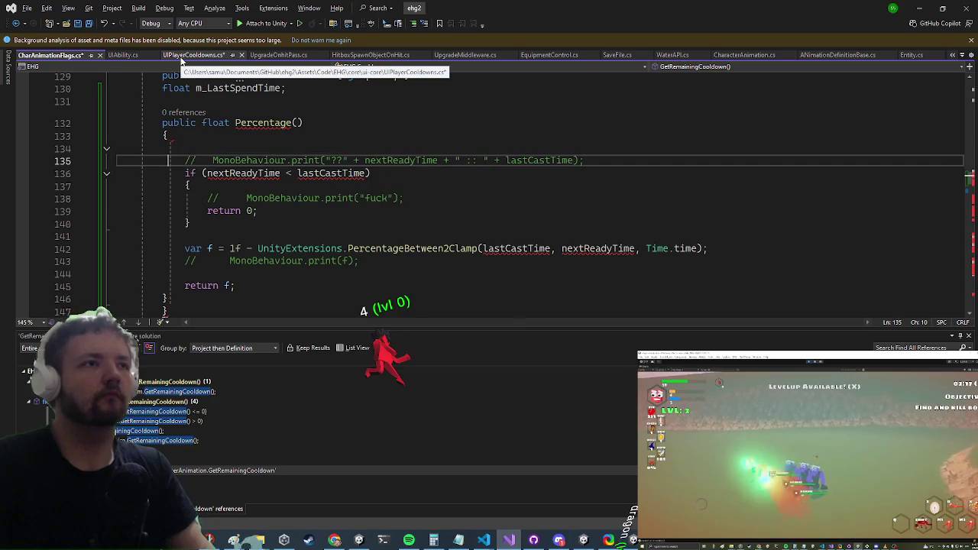
- In the PercentageBetween2Clamp call, replace lastCastTime and nextReadyTime with m_LastSpendTime and nextAvailableTime
{"action": "key", "text": "Down"}
{"action": "key", "text": "Down"}
{"action": "key", "text": "Down"}
{"action": "key", "text": "Up"}
{"action": "key", "text": "Up"}
{"action": "key", "text": "Up"}
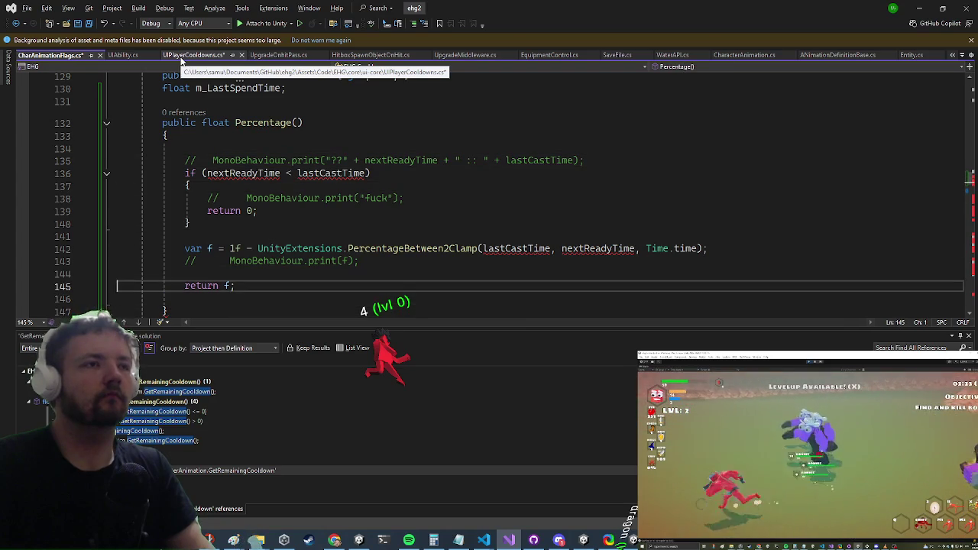
{"action": "key", "text": "Home"}
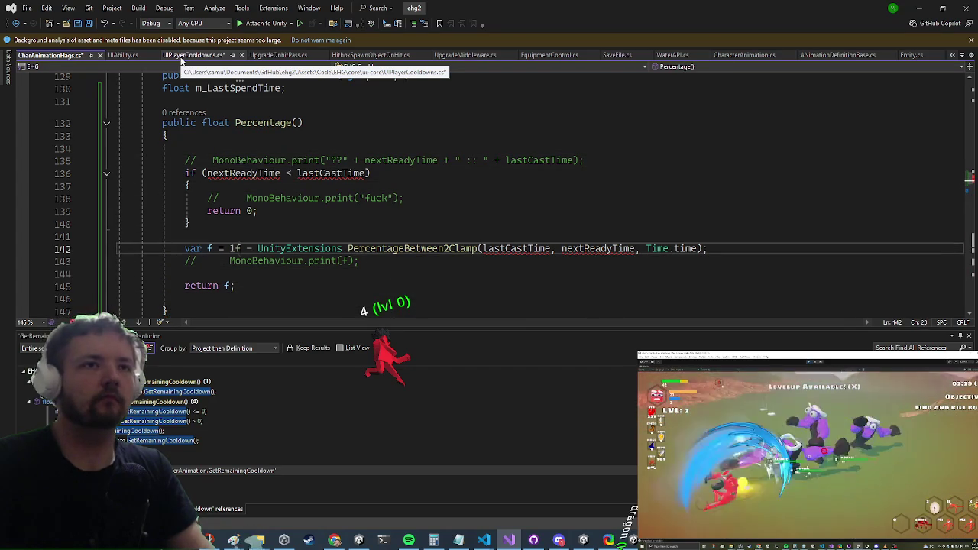
{"action": "key", "text": "ctrl+Right"}
{"action": "key", "text": "ctrl+Right"}
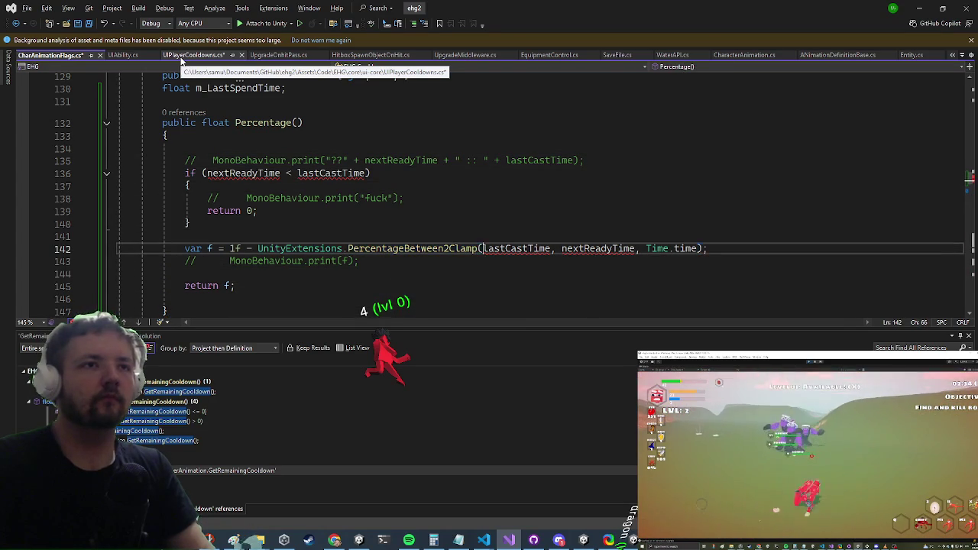
{"action": "key", "text": "ctrl+shift+Right"}
{"action": "type", "text": "m_Last"}
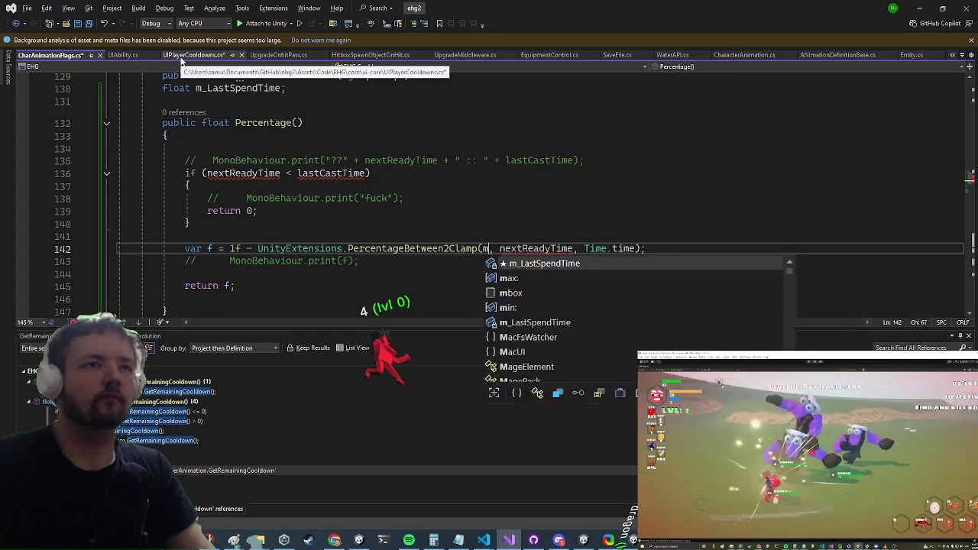
{"action": "key", "text": "Tab"}
{"action": "key", "text": "ctrl+Right"}
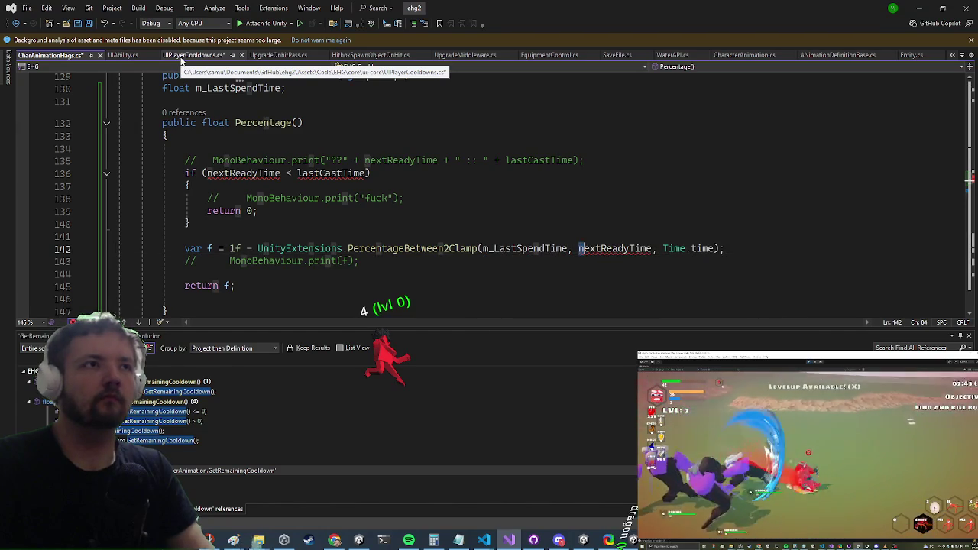
{"action": "key", "text": "shift+Right"}
{"action": "key", "text": "shift+Right"}
{"action": "key", "text": "shift+Right"}
{"action": "type", "text": "nextAv"}
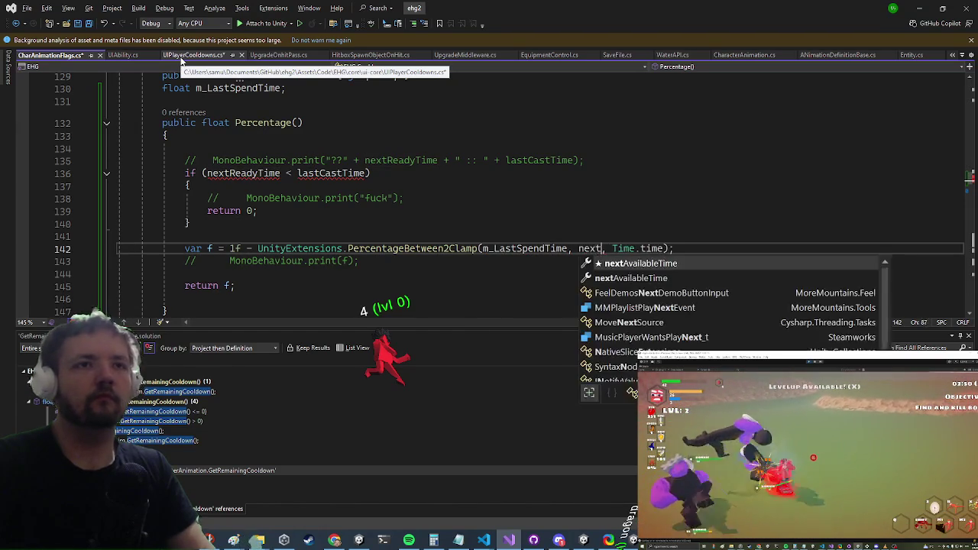
{"action": "key", "text": "Tab"}
- Use m_LastSpendTime and nextAvailableTime in the early-return if condition too
{"action": "key", "text": "Up"}
{"action": "key", "text": "Up"}
{"action": "key", "text": "Up"}
{"action": "key", "text": "Up"}
{"action": "key", "text": "Up"}
{"action": "key", "text": "Up"}
{"action": "key", "text": "End"}
{"action": "key", "text": "Left"}
{"action": "key", "text": "Left"}
{"action": "key", "text": "Left"}
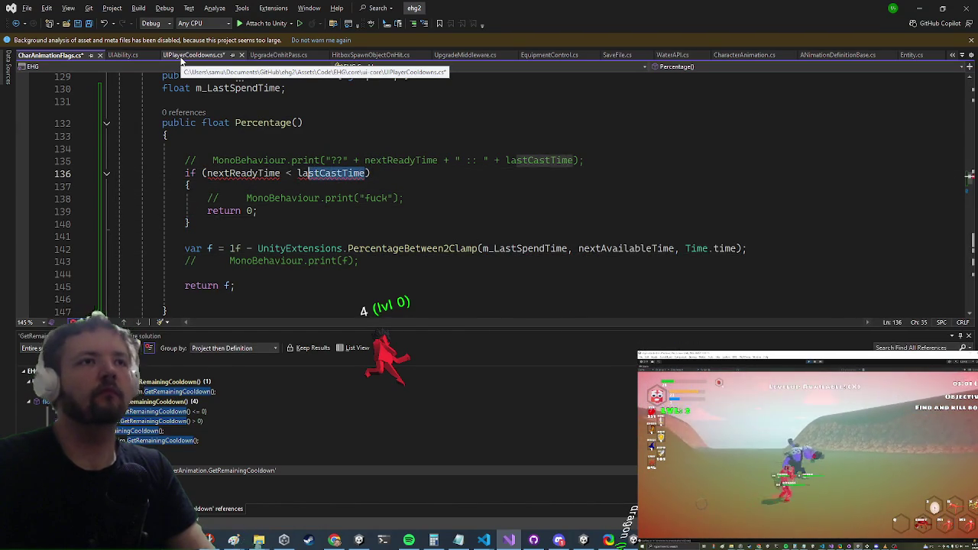
{"action": "type", "text": "m_L"}
{"action": "key", "text": "Tab"}
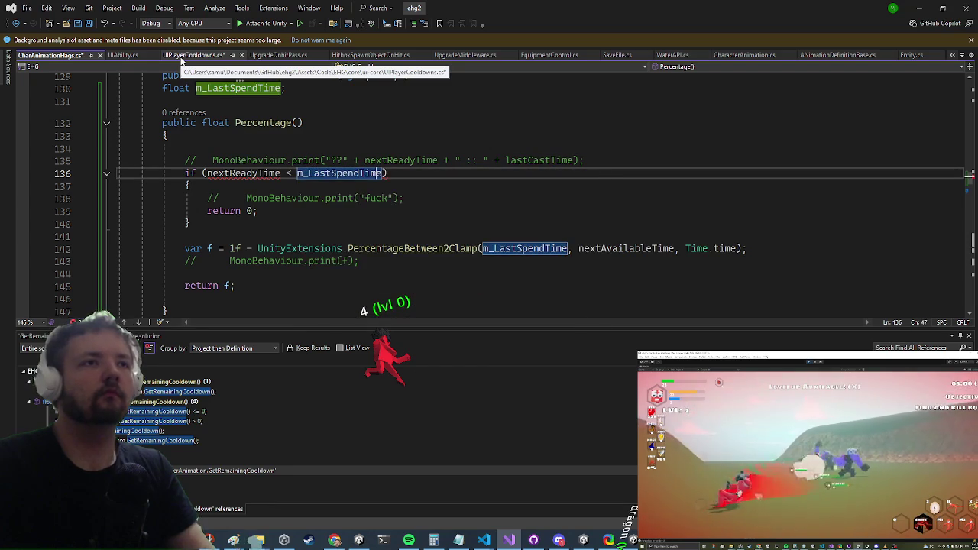
{"action": "key", "text": "ctrl+Left"}
{"action": "key", "text": "ctrl+Left"}
{"action": "key", "text": "Left"}
{"action": "key", "text": "Left"}
{"action": "key", "text": "Left"}
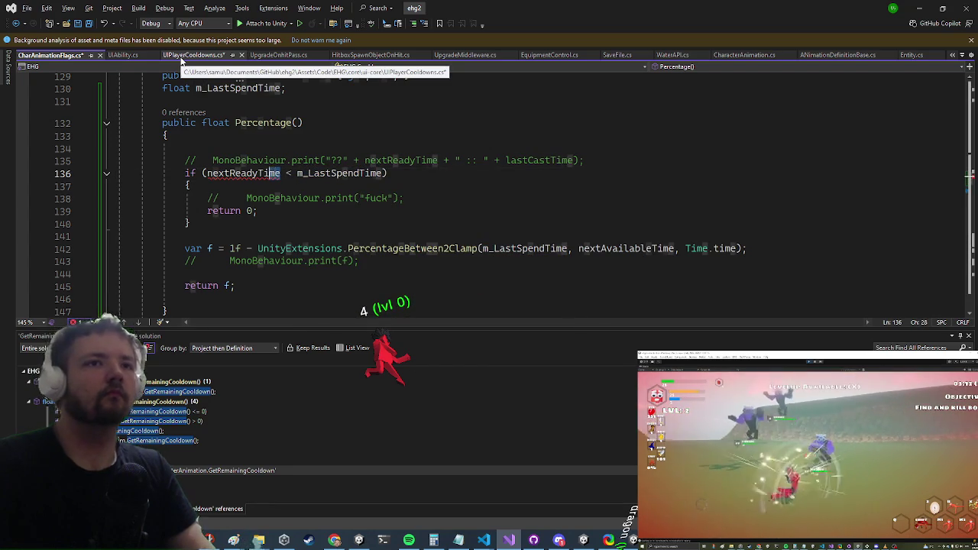
{"action": "type", "text": "next"}
{"action": "key", "text": "Tab"}
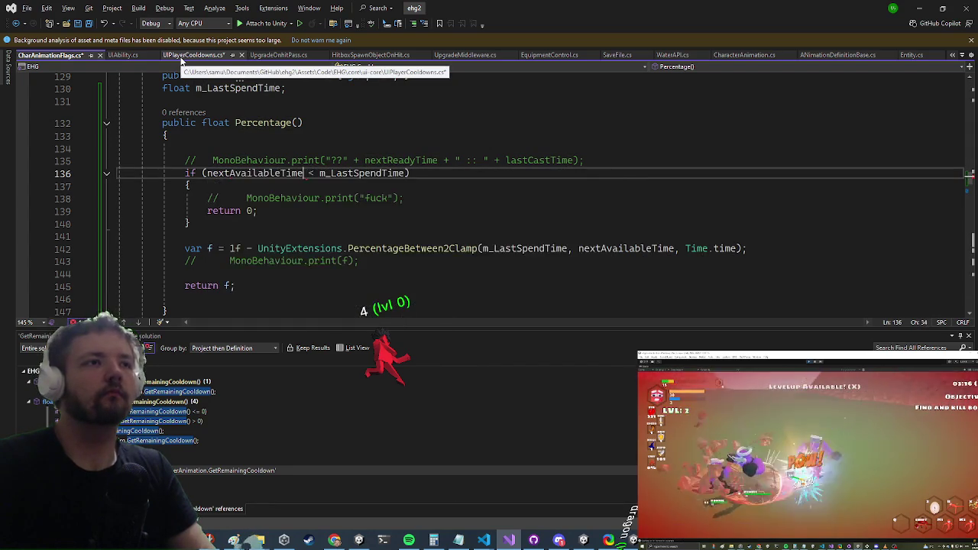
- Go to the m_LastSpendTime declaration so it starts at -1
{"action": "key", "text": "ctrl+Right"}
{"action": "key", "text": "F12"}
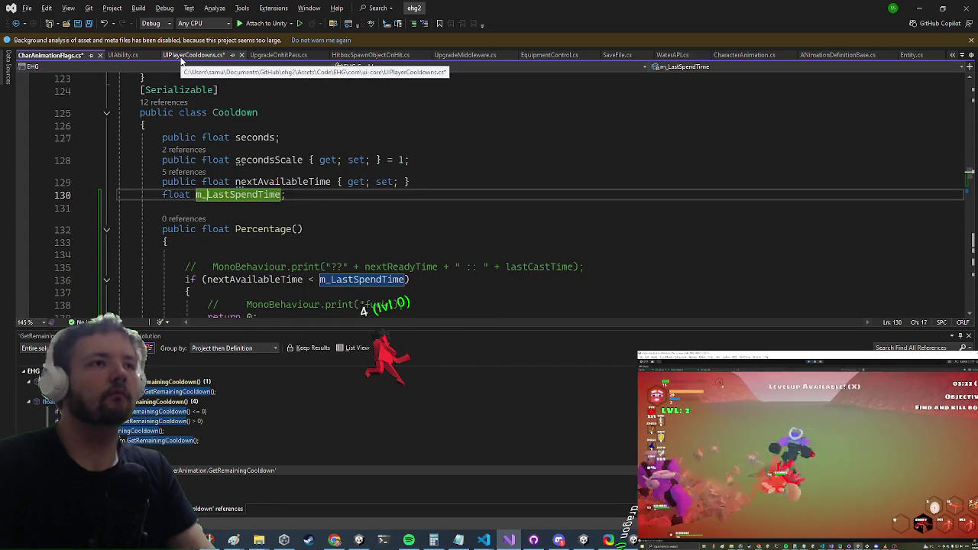
{"action": "key", "text": "End"}
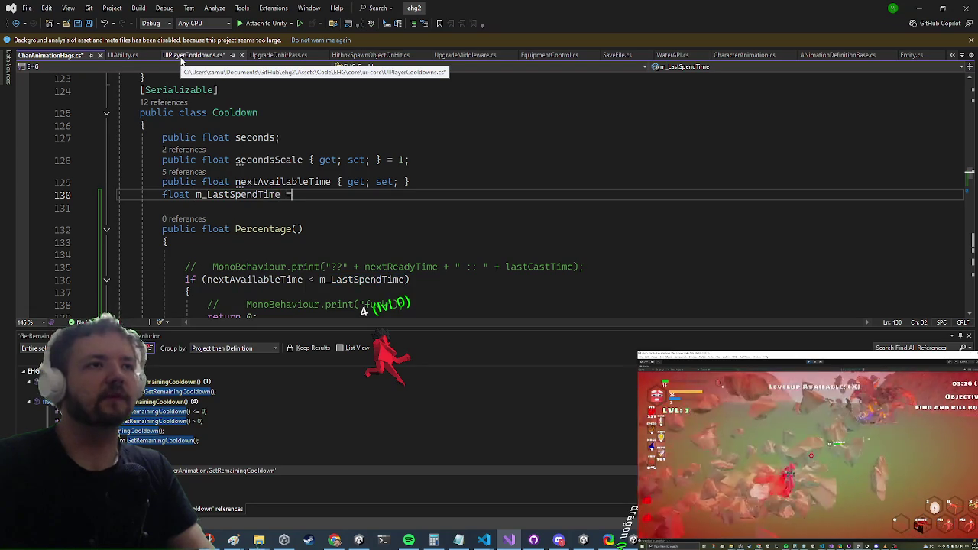
{"action": "key", "text": "Down"}
{"action": "key", "text": "Down"}
{"action": "key", "text": "Down"}
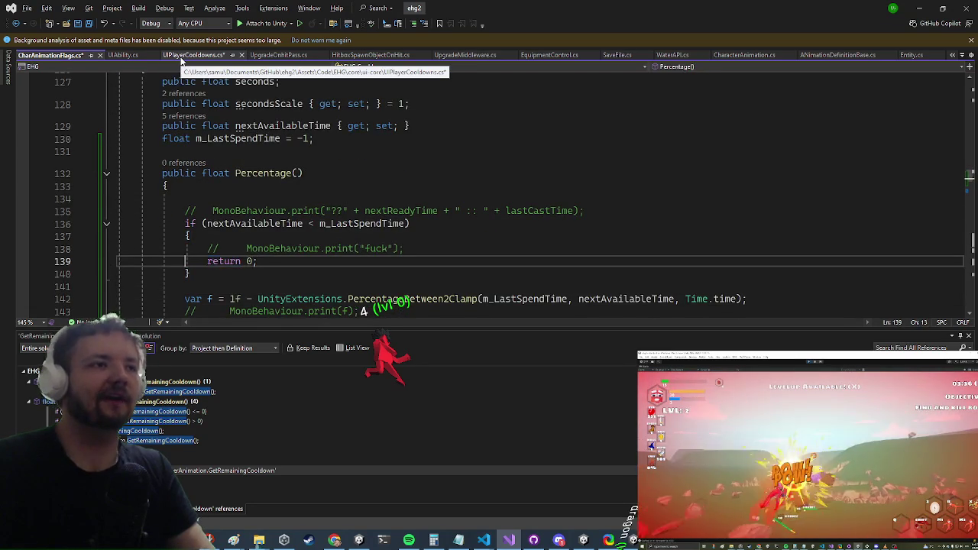
- Cut the commented-out print lines, including print(f), from Percentage()
{"action": "key", "text": "Up"}
{"action": "key", "text": "ctrl+x"}
{"action": "key", "text": "Up"}
{"action": "key", "text": "Up"}
{"action": "key", "text": "Up"}
{"action": "key", "text": "ctrl+x"}
{"action": "key", "text": "Down"}
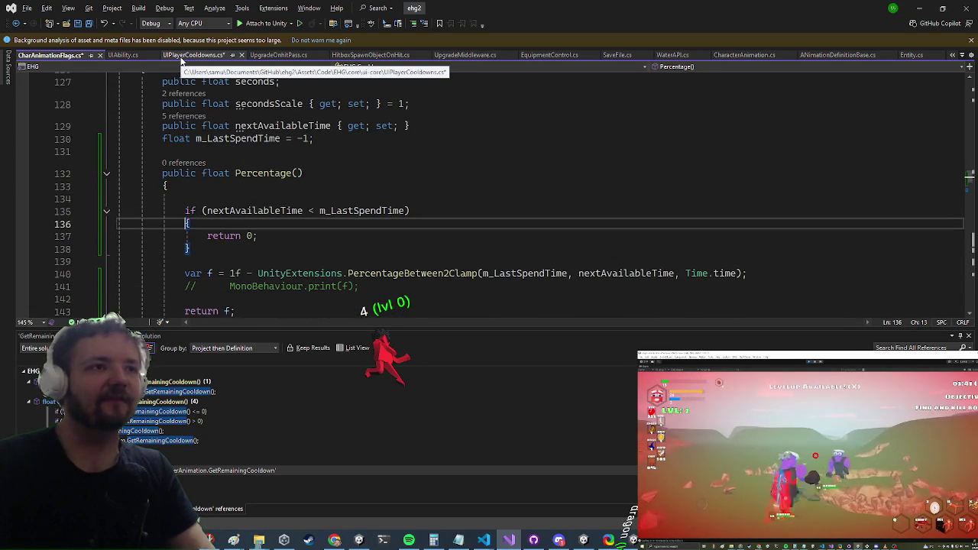
{"action": "key", "text": "Down"}
{"action": "key", "text": "Down"}
{"action": "key", "text": "Down"}
{"action": "key", "text": "Up"}
{"action": "key", "text": "Up"}
{"action": "key", "text": "ctrl+x"}
{"action": "key", "text": "Down"}
{"action": "key", "text": "Down"}
{"action": "key", "text": "Down"}
- In UIPlayerCooldowns.cs, set timeLeft.fillAmount from m_Cooldown.Percentage()
{"action": "left_click", "coordinate": [181, 57]}
{"action": "key", "text": "Down"}
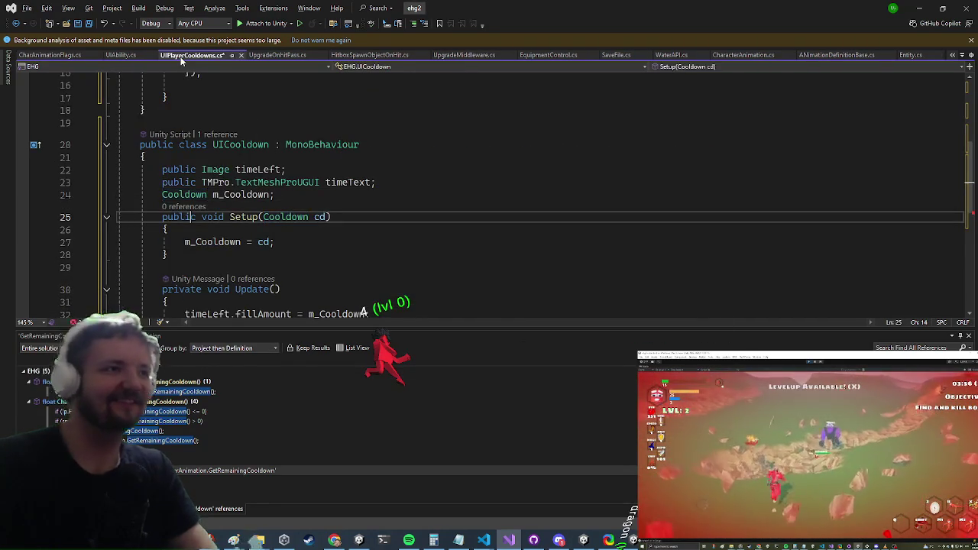
{"action": "scroll", "coordinate": [195, 180], "scroll_direction": "down", "scroll_amount": 2}
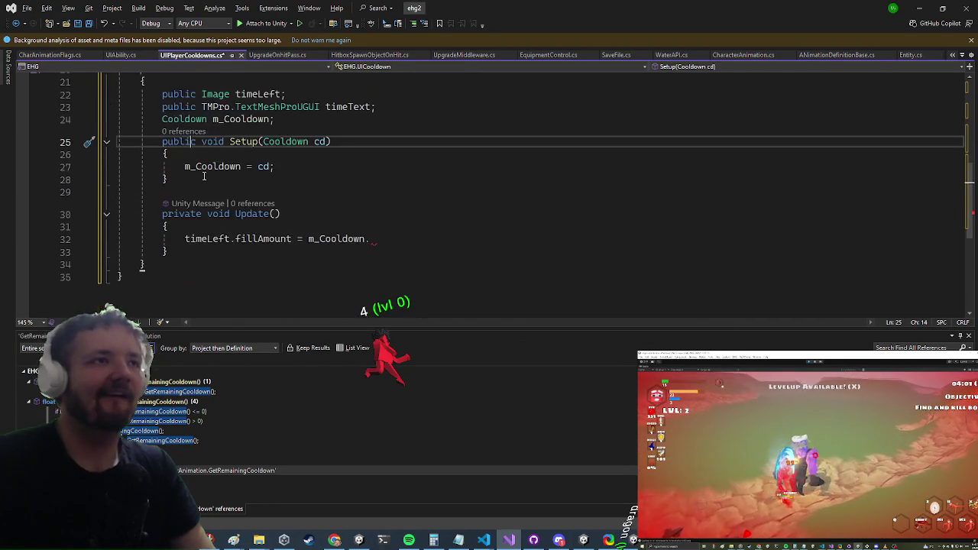
{"action": "left_click", "coordinate": [376, 239]}
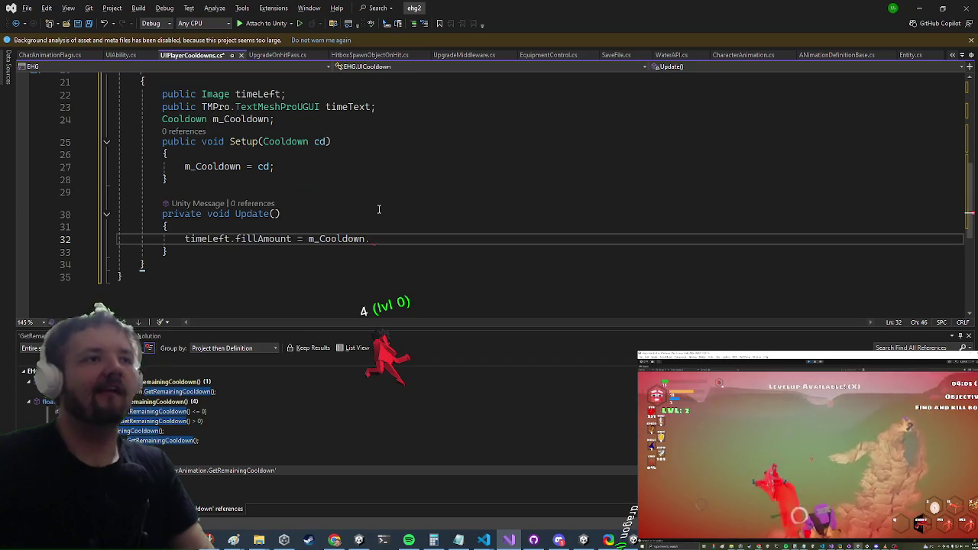
{"action": "type", "text": "per();"}
{"action": "key", "text": "Return"}
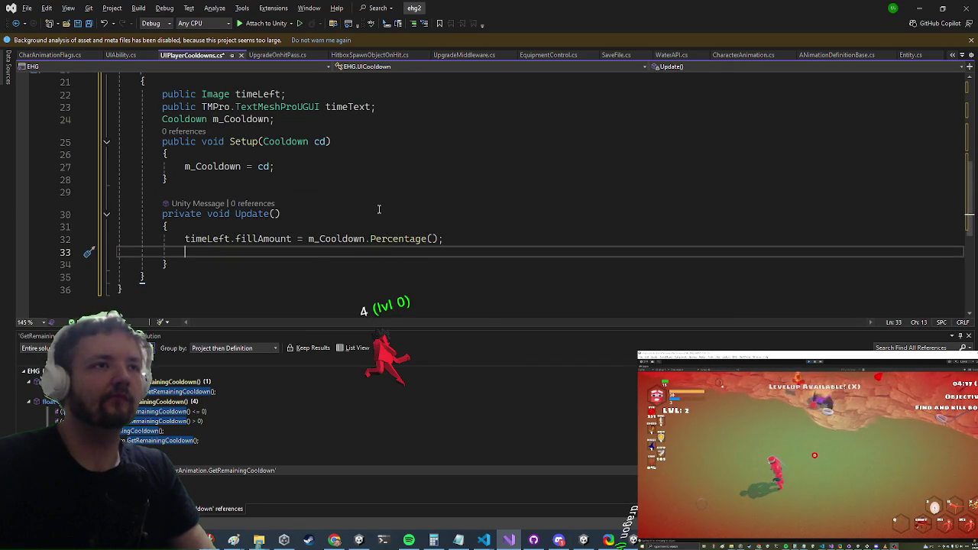
- Start a new line assigning timeText = m_Cooldown
{"action": "type", "text": "time"}
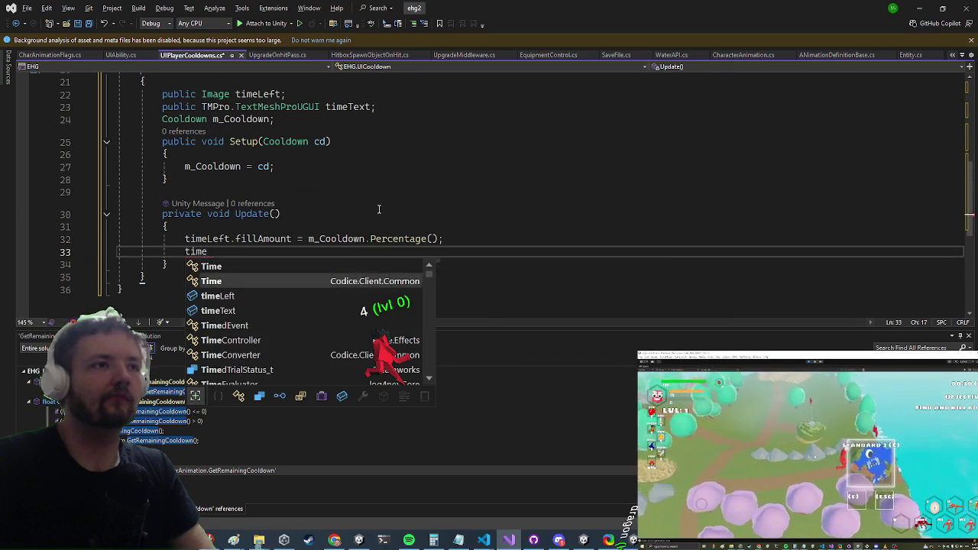
{"action": "key", "text": "Down"}
{"action": "key", "text": "Tab"}
{"action": "type", "text": "."}
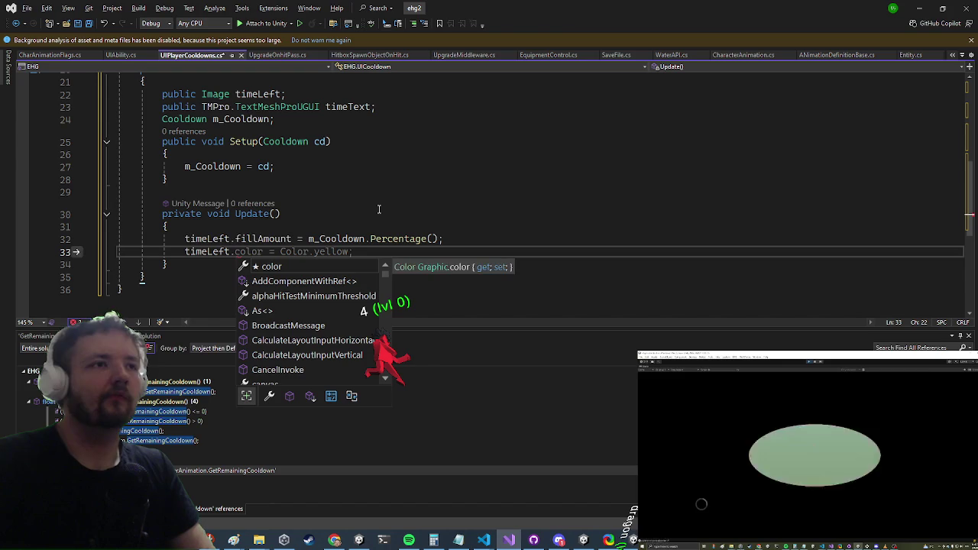
{"action": "key", "text": "BackSpace"}
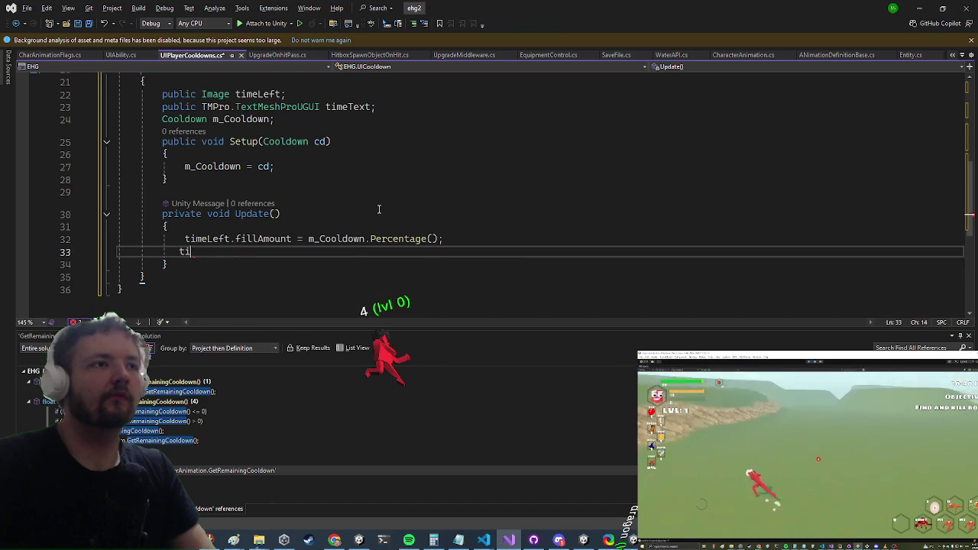
{"action": "type", "text": "meText = m_c"}
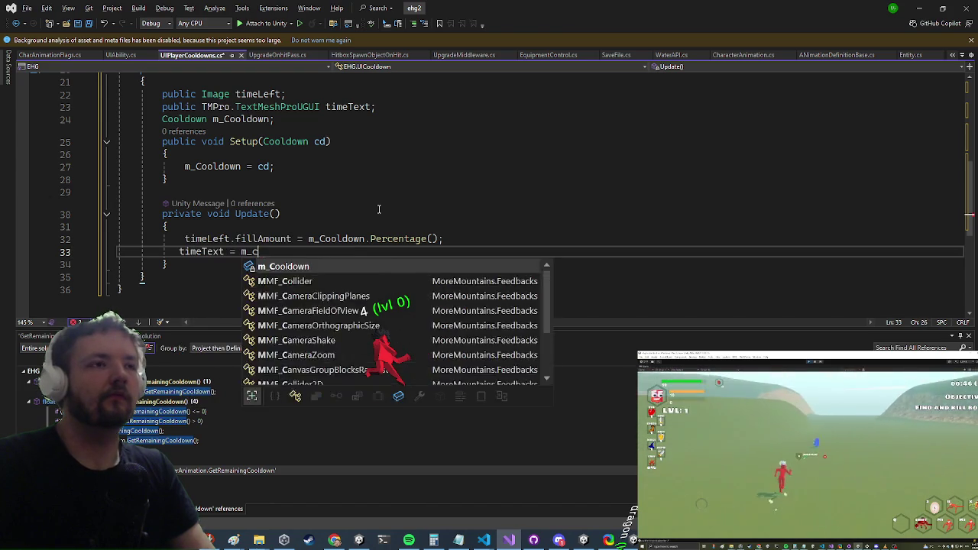
{"action": "key", "text": "Tab"}
{"action": "type", "text": "."}
- Go to Percentage's definition in the Cooldown class in CharAnimationFlags.cs
{"action": "key", "text": "Escape"}
{"action": "key", "text": "Up"}
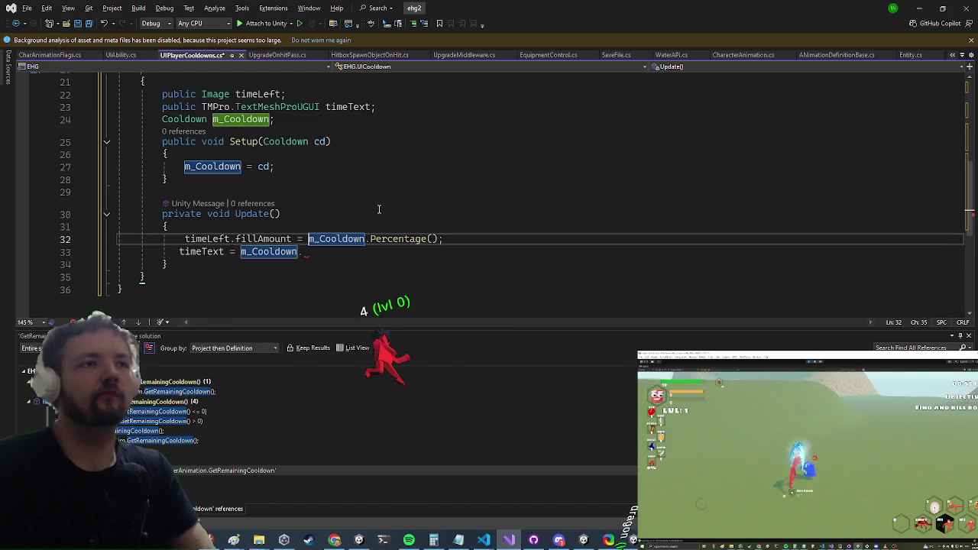
{"action": "key", "text": "ctrl+Right"}
{"action": "key", "text": "ctrl+Right"}
{"action": "key", "text": "F12"}
{"action": "key", "text": "Down"}
{"action": "key", "text": "Down"}
{"action": "key", "text": "Down"}
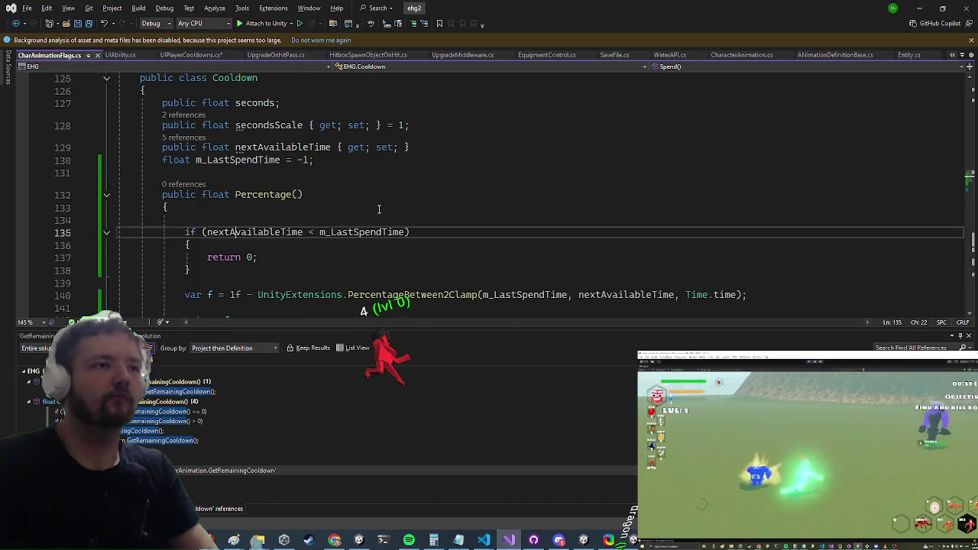
- Open a blank line after the Cooldown fields, above Percentage, for a new method
{"action": "key", "text": "Down"}
{"action": "key", "text": "Up"}
{"action": "key", "text": "Up"}
{"action": "key", "text": "Up"}
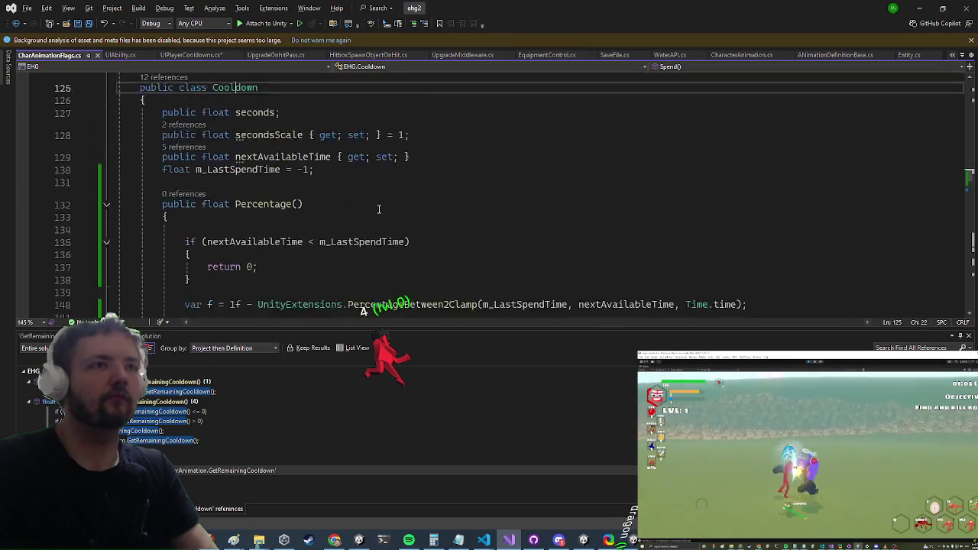
{"action": "key", "text": "Down"}
{"action": "key", "text": "Down"}
{"action": "key", "text": "Down"}
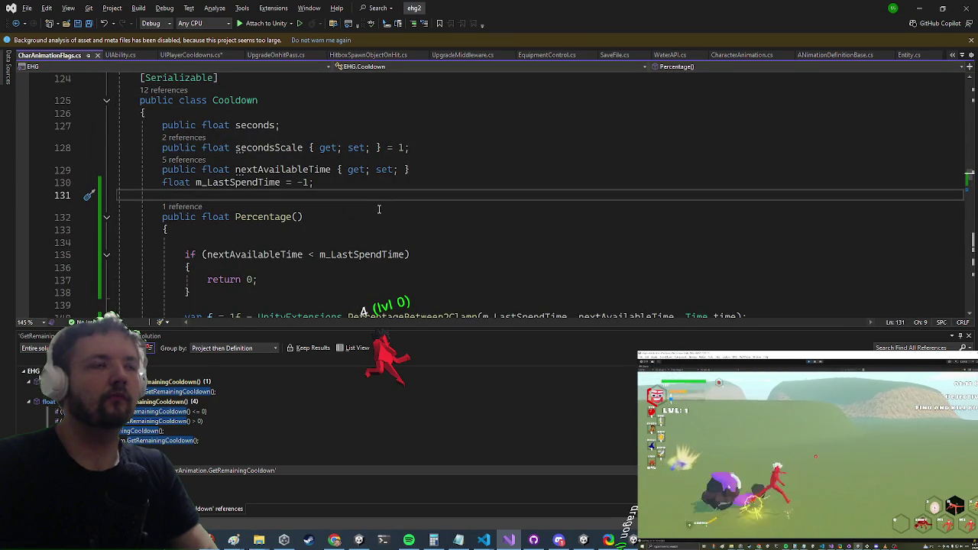
{"action": "key", "text": "Return"}
{"action": "key", "text": "Return"}
{"action": "key", "text": "Up"}
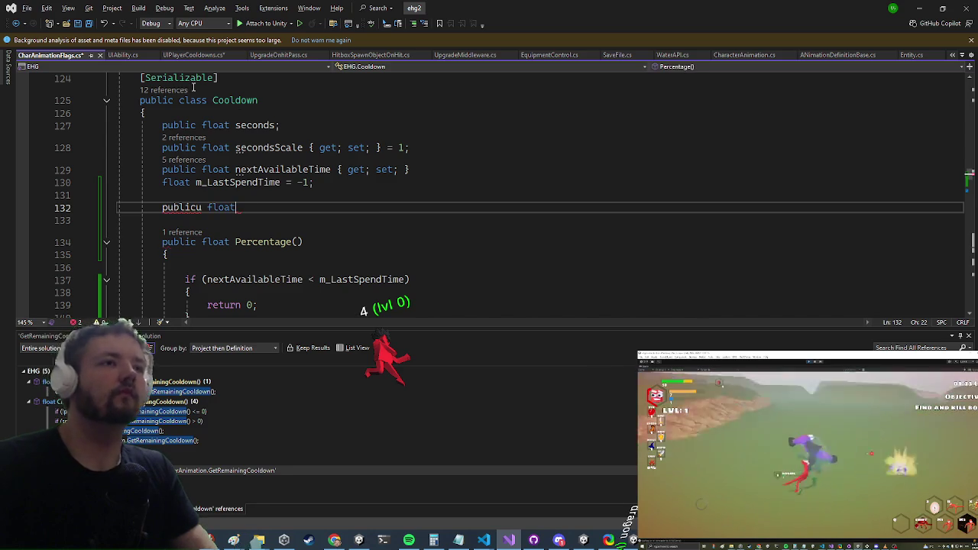
{"action": "scroll", "coordinate": [317, 199], "scroll_direction": "down", "scroll_amount": 8}
{"action": "scroll", "coordinate": [317, 199], "scroll_direction": "up", "scroll_amount": 4}
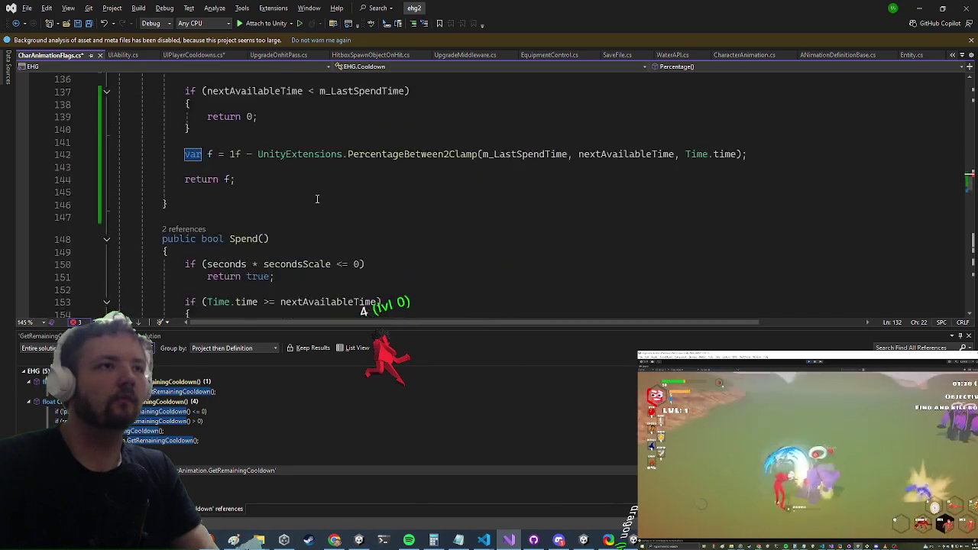
{"action": "scroll", "coordinate": [317, 199], "scroll_direction": "up", "scroll_amount": 3}
- Declare 'public float TimeLeft()' with an empty braced block body
{"action": "key", "text": "BackSpace"}
{"action": "key", "text": "BackSpace"}
{"action": "key", "text": "BackSpace"}
{"action": "key", "text": "BackSpace"}
{"action": "key", "text": "BackSpace"}
{"action": "type", "text": "float TimeLeft()=>"}
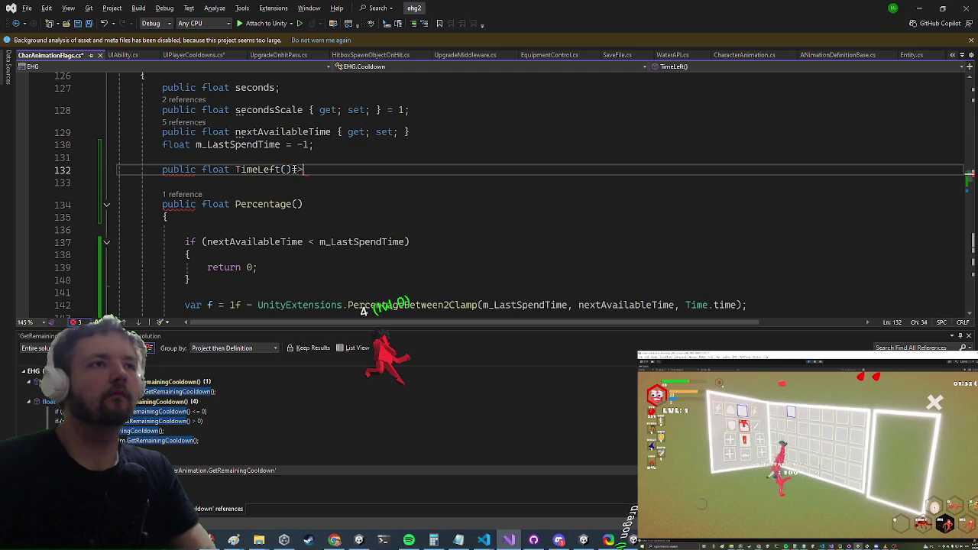
{"action": "type", "text": "next"}
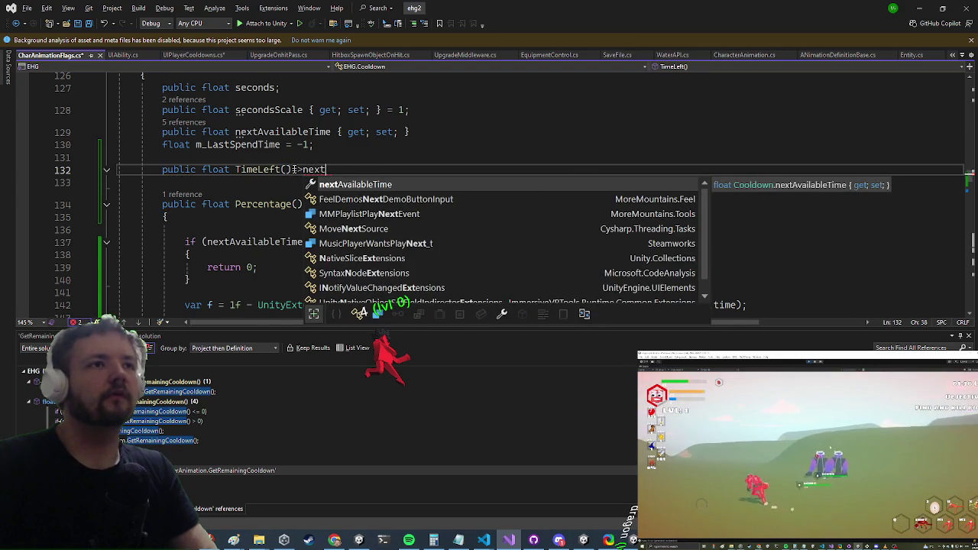
{"action": "key", "text": "BackSpace"}
{"action": "key", "text": "BackSpace"}
{"action": "key", "text": "BackSpace"}
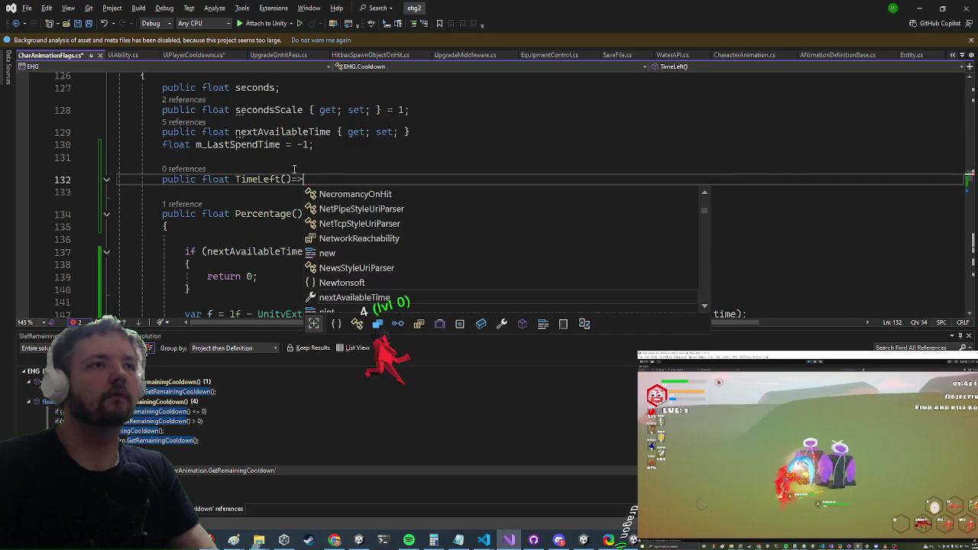
{"action": "type", "text": "{"}
{"action": "key", "text": "Return"}
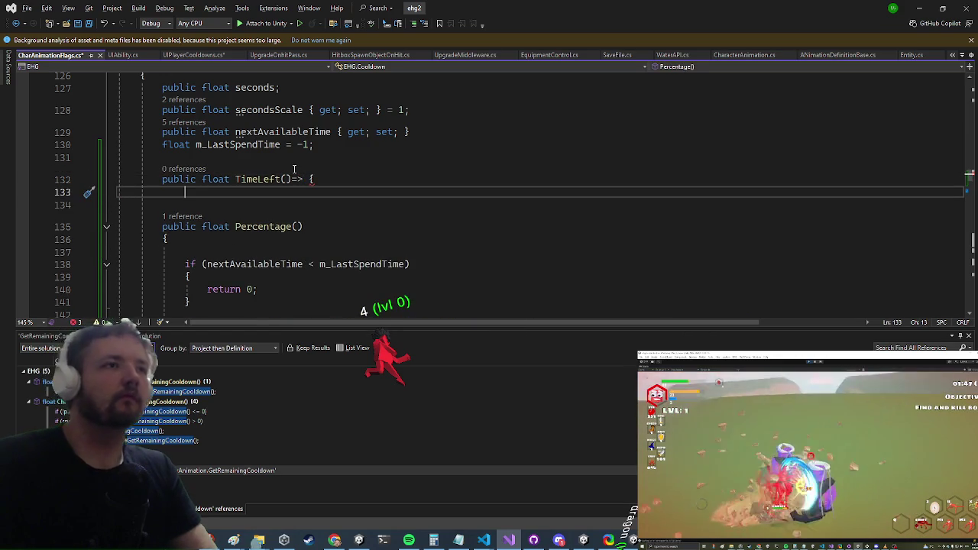
{"action": "key", "text": "BackSpace"}
{"action": "key", "text": "BackSpace"}
{"action": "key", "text": "BackSpace"}
{"action": "key", "text": "Return"}
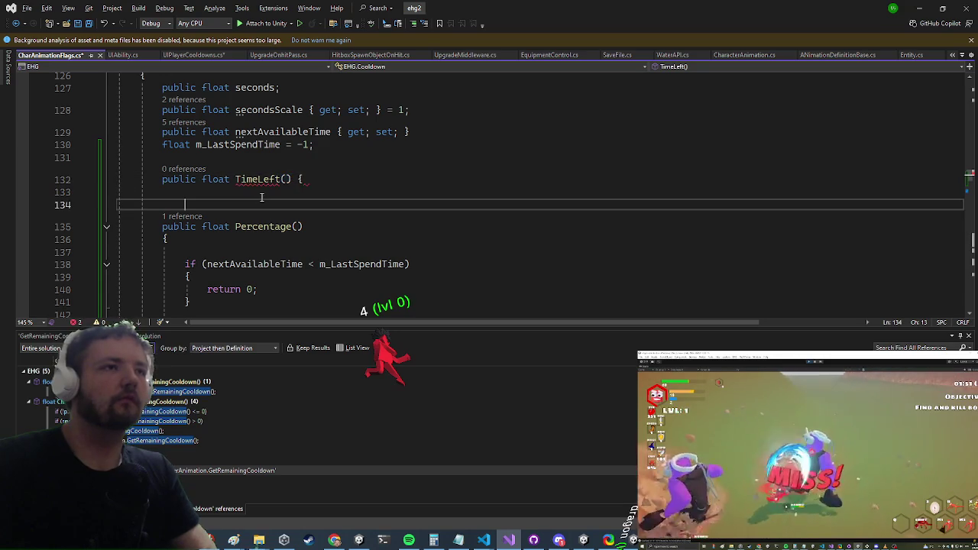
{"action": "type", "text": "{"}
{"action": "key", "text": "Return"}
{"action": "key", "text": "Return"}
{"action": "type", "text": "}"}
- Copy Percentage's early-return check into TimeLeft, add 'return nextAvailableTime - m_LastSpendTime;', and return to UIPlayerCooldowns.cs
{"action": "key", "text": "Down"}
{"action": "key", "text": "Down"}
{"action": "key", "text": "Down"}
{"action": "key", "text": "shift+alt+equal"}
{"action": "key", "text": "shift+alt+equal"}
{"action": "key", "text": "shift+alt+equal"}
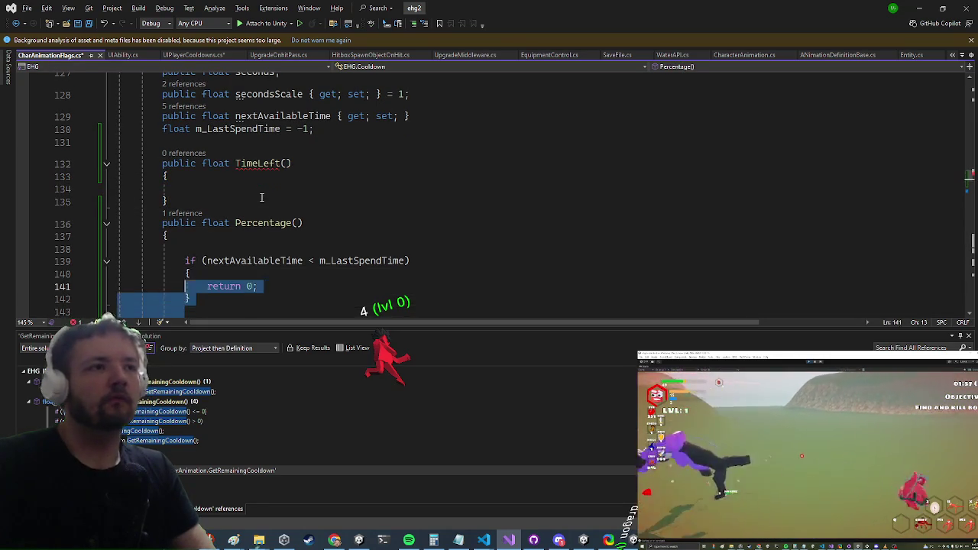
{"action": "key", "text": "ctrl+c"}
{"action": "key", "text": "Up"}
{"action": "key", "text": "Up"}
{"action": "key", "text": "Up"}
{"action": "key", "text": "ctrl+v"}
{"action": "key", "text": "Return"}
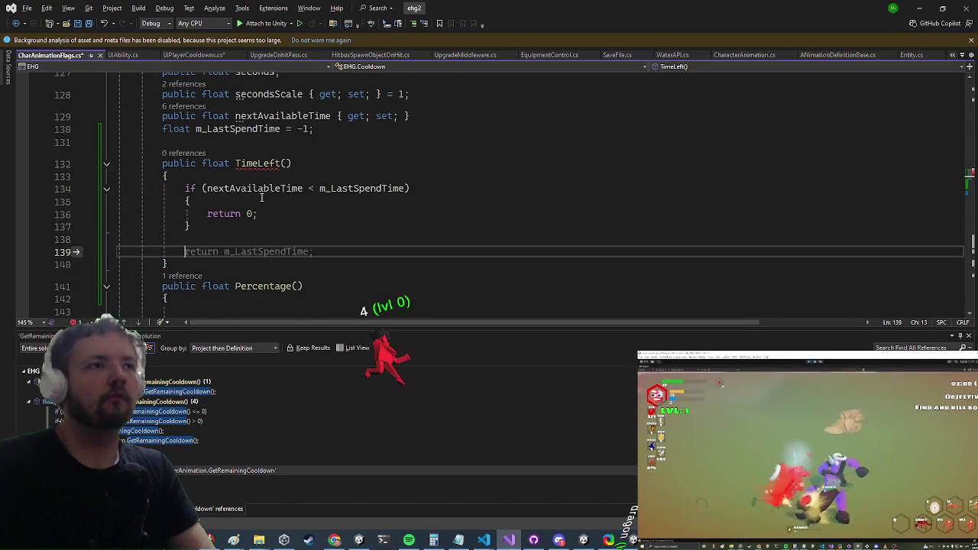
{"action": "type", "text": "xtAvailableTime"}
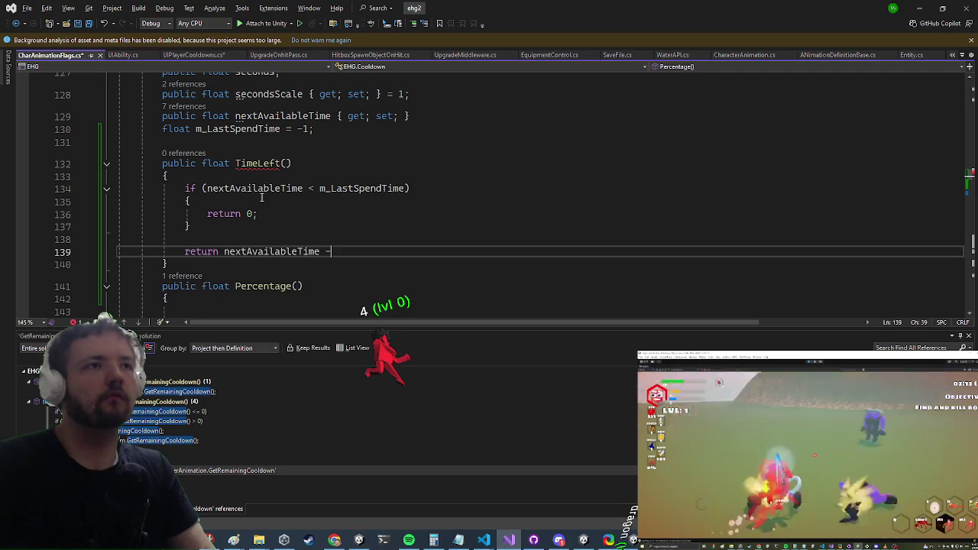
{"action": "type", "text": " - m_LastSpendTime;"}
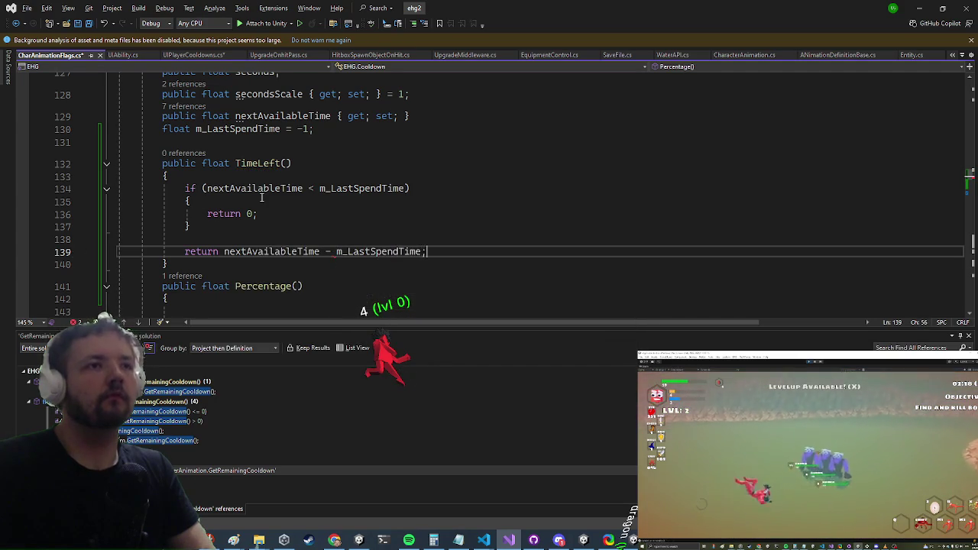
{"action": "key", "text": "Return"}
{"action": "key", "text": "ctrl+minus"}
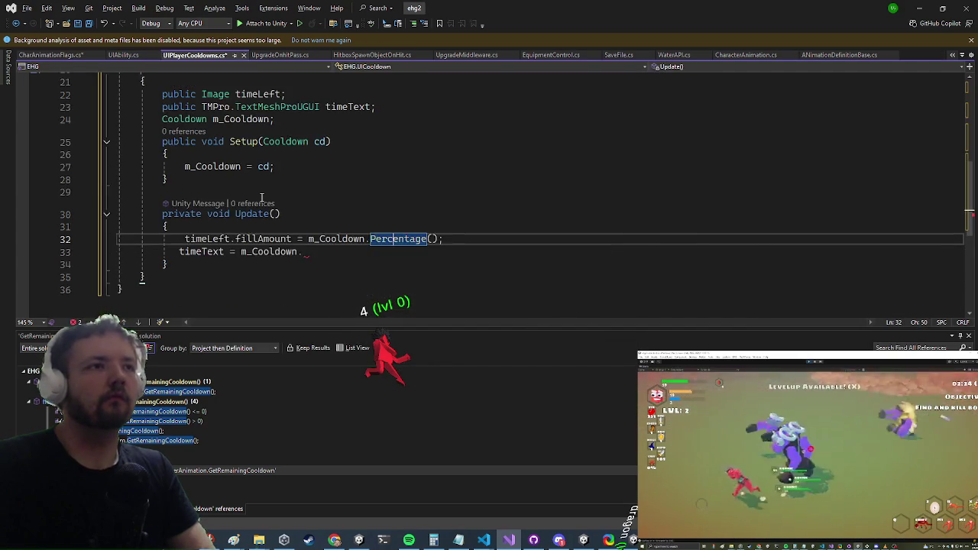
- Complete the line as 'timeText.text = m_Cooldown.TimeLeft().ToString("0");' and add a blank line after it
{"action": "key", "text": "Down"}
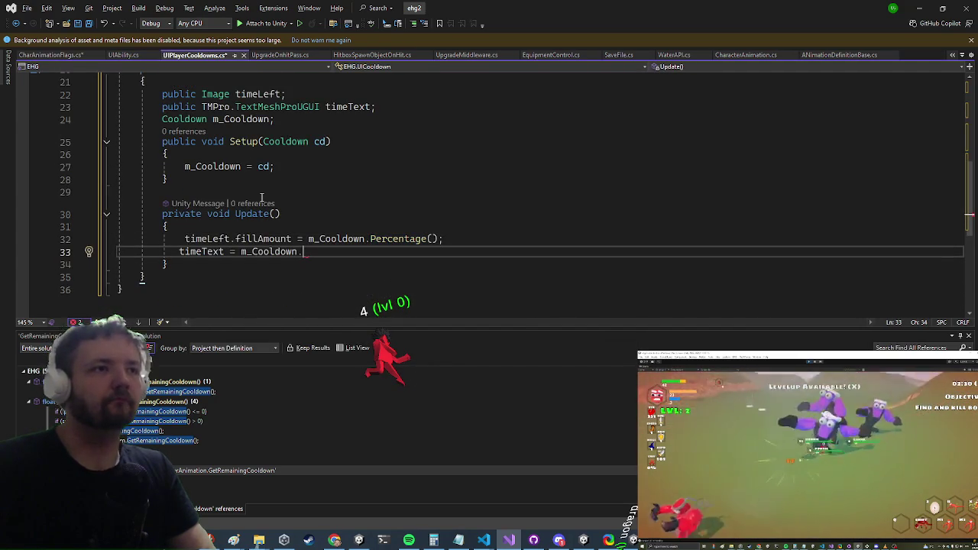
{"action": "type", "text": "tim"}
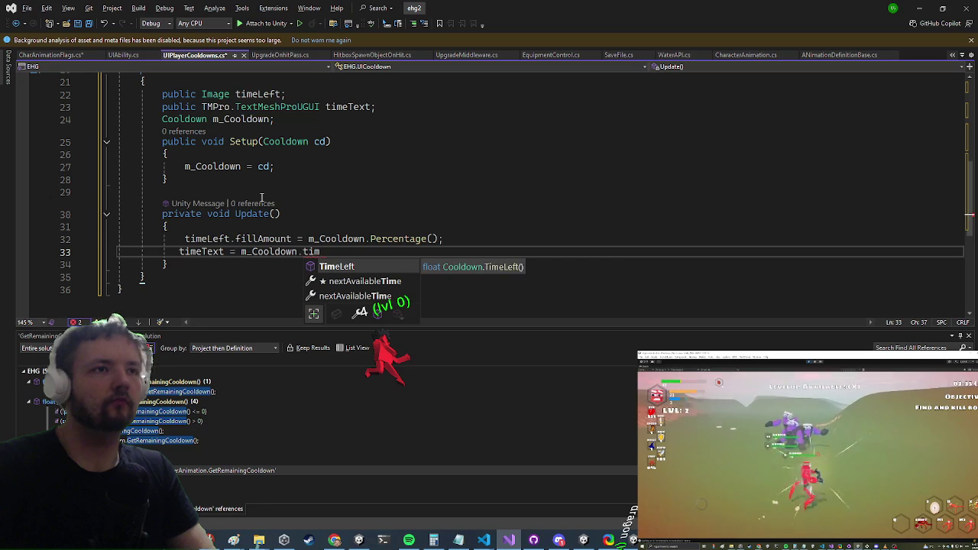
{"action": "key", "text": "Tab"}
{"action": "type", "text": "();"}
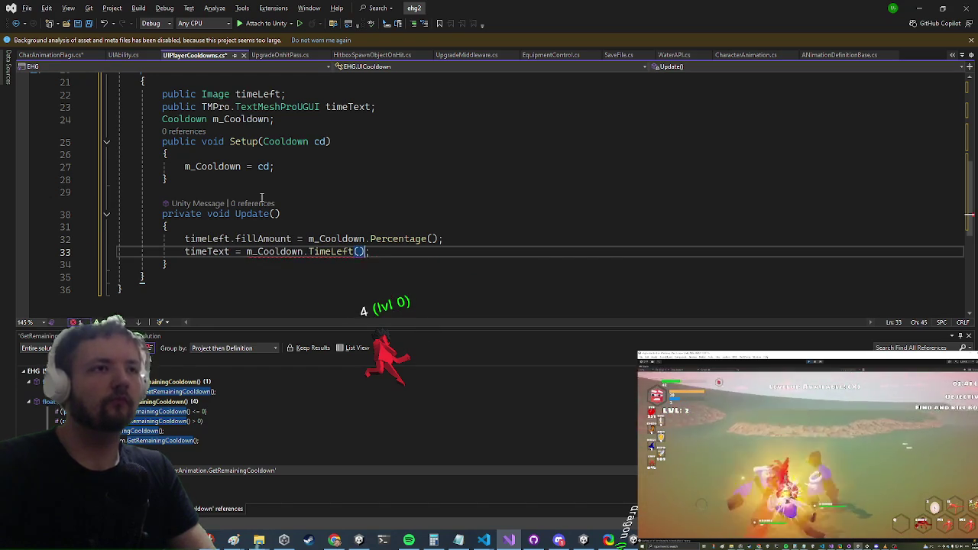
{"action": "type", "text": ".text"}
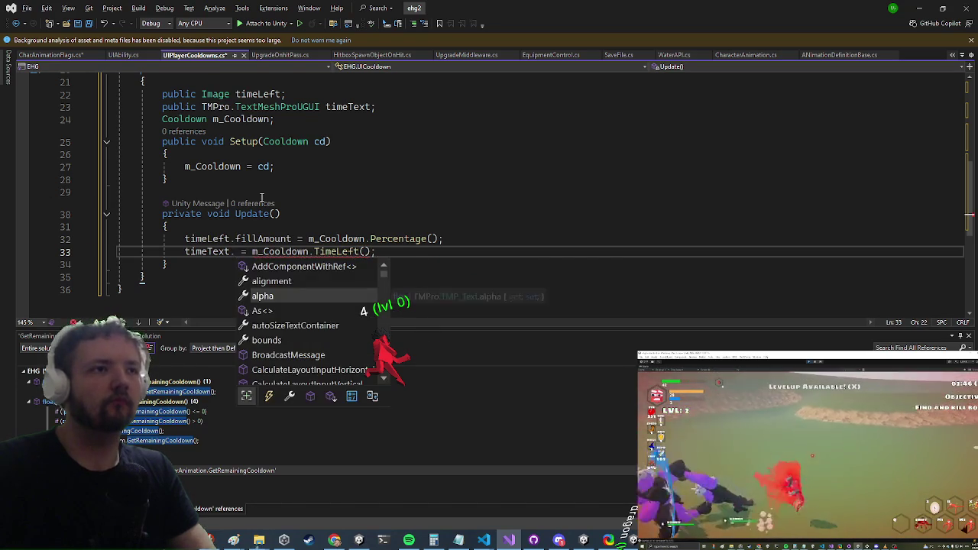
{"action": "key", "text": "Up"}
{"action": "key", "text": "Down"}
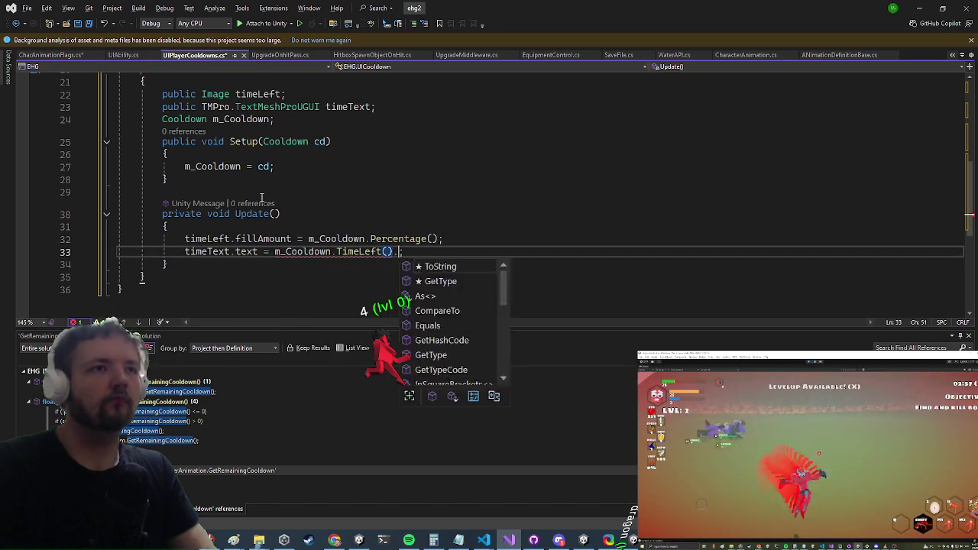
{"action": "type", "text": "ToString(\"0"}
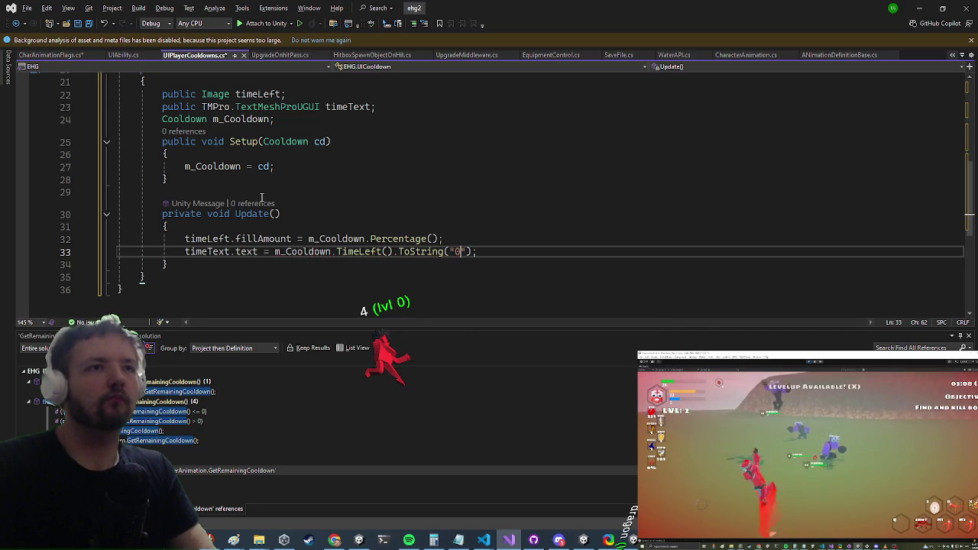
{"action": "key", "text": "Return"}
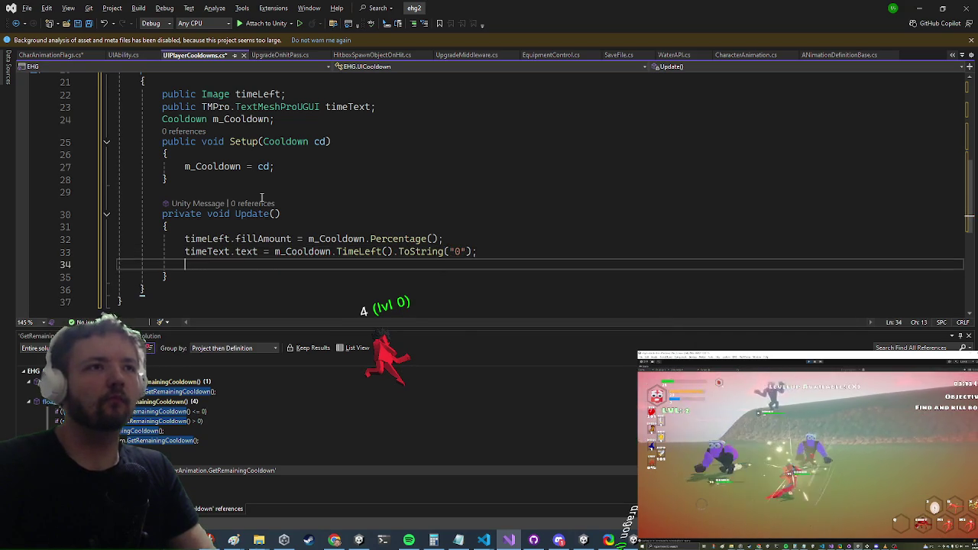
{"action": "key", "text": "Down"}
{"action": "key", "text": "Up"}
{"action": "key", "text": "Up"}
{"action": "key", "text": "Up"}
{"action": "key", "text": "Up"}
{"action": "key", "text": "Up"}
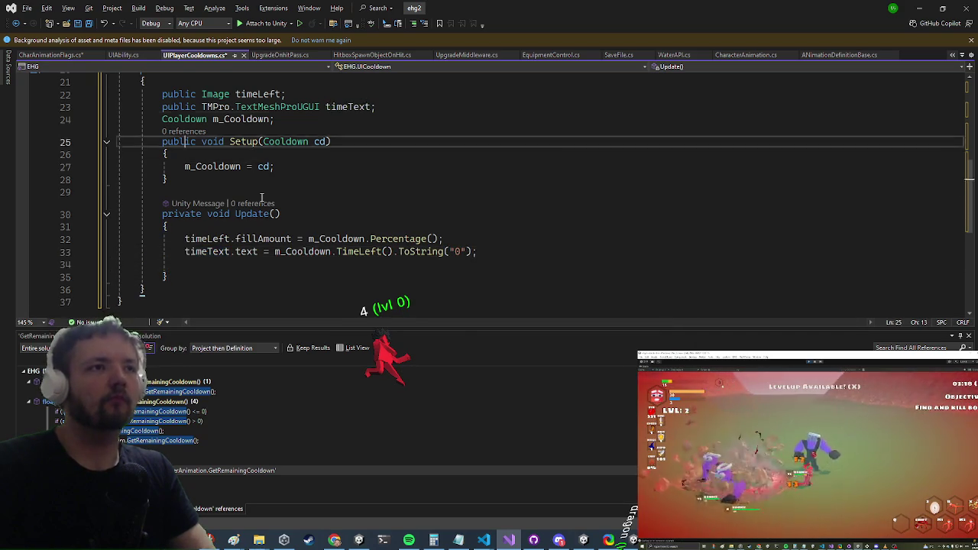
{"action": "key", "text": "Down"}
{"action": "key", "text": "Down"}
{"action": "key", "text": "Down"}
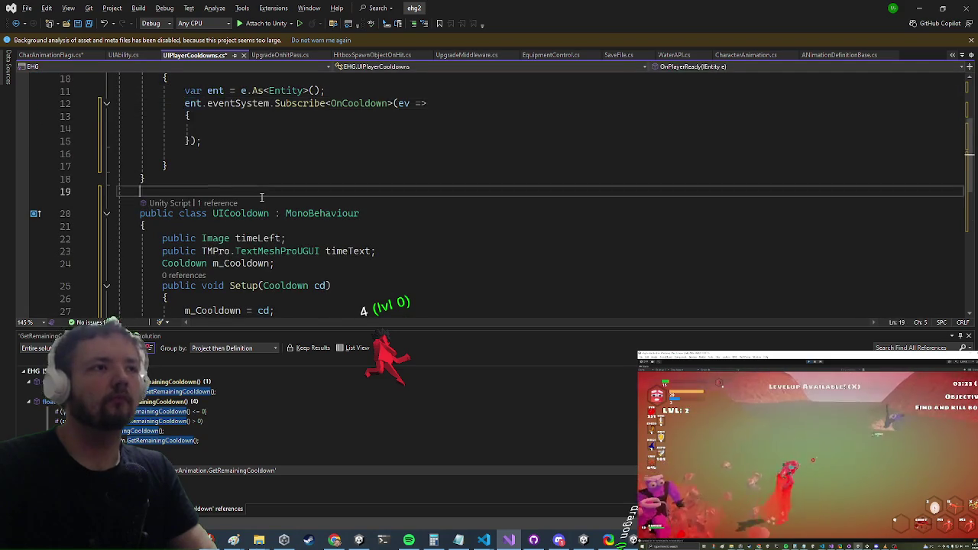
- Use Ctrl+. refactoring to move UICooldown into UICooldown.cs, then minimize Visual Studio
{"action": "key", "text": "Right"}
{"action": "key", "text": "Right"}
{"action": "key", "text": "Right"}
{"action": "key", "text": "ctrl+period"}
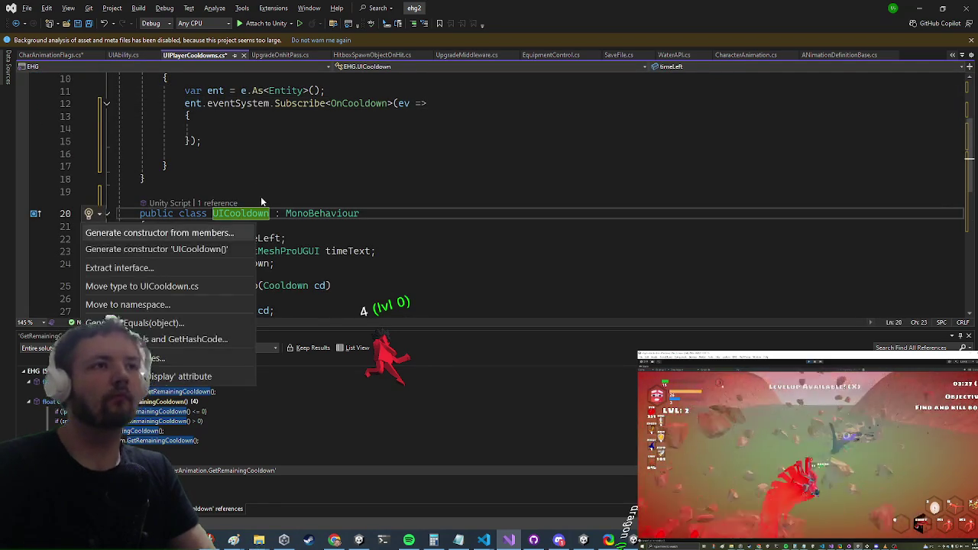
{"action": "key", "text": "Down"}
{"action": "key", "text": "Down"}
{"action": "key", "text": "Down"}
{"action": "key", "text": "Escape"}
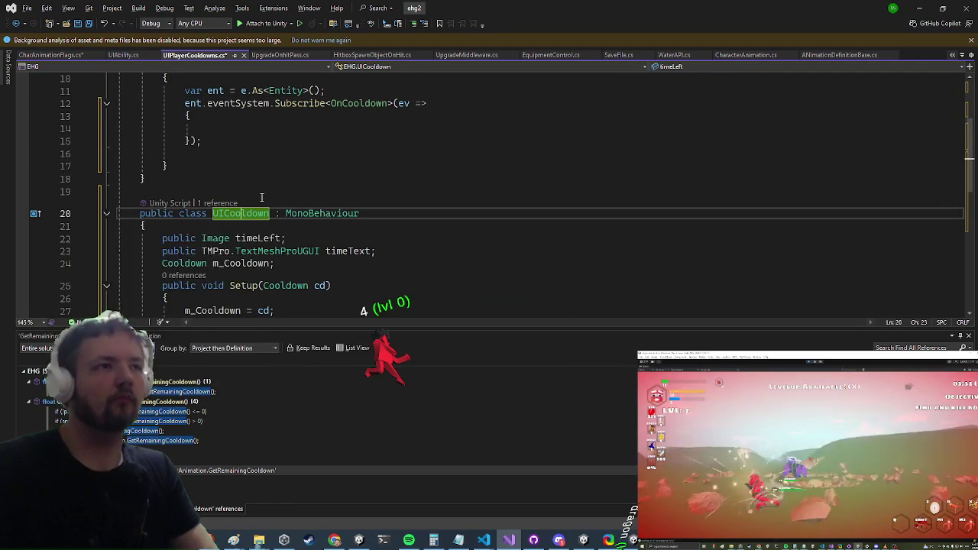
{"action": "left_click", "coordinate": [920, 9]}
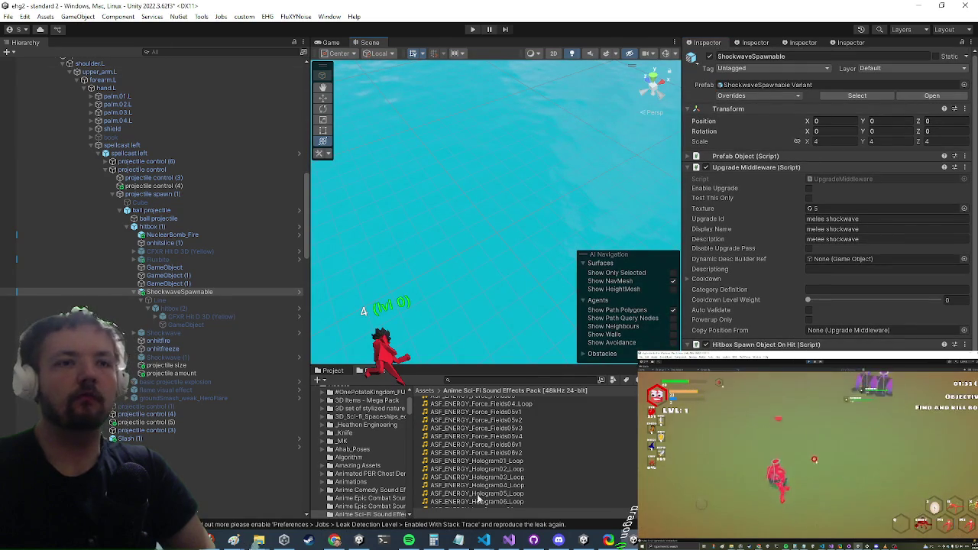
- Filter the Hierarchy by 'uiplayerhud', select UIPlayerHud (1), and open its prefab
{"action": "key", "text": "alt+Tab"}
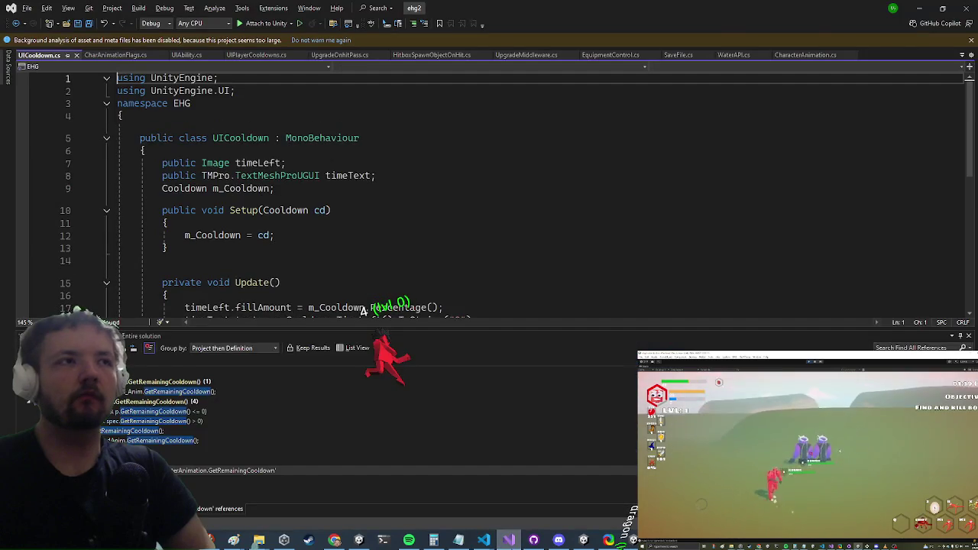
{"action": "key", "text": "alt+Tab"}
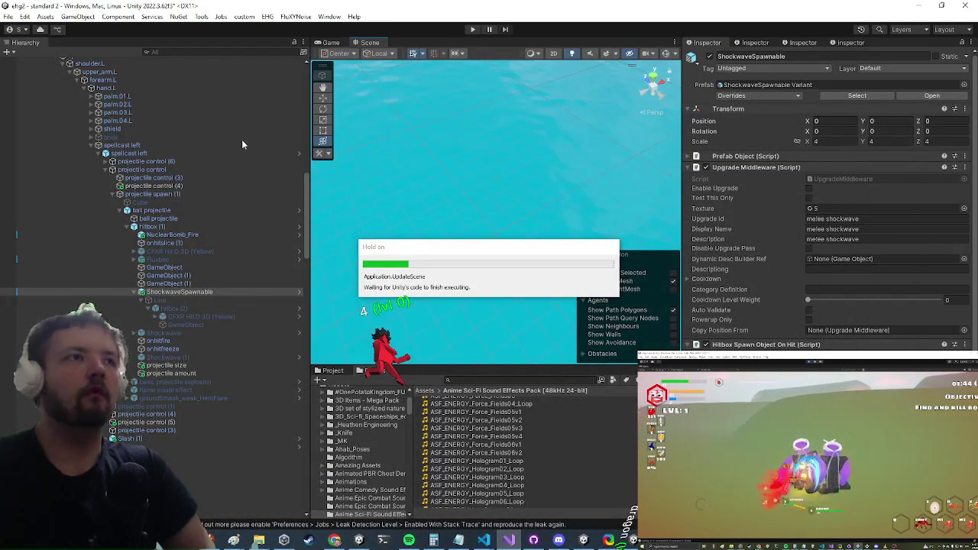
{"action": "scroll", "coordinate": [145, 171], "scroll_direction": "up", "scroll_amount": 10}
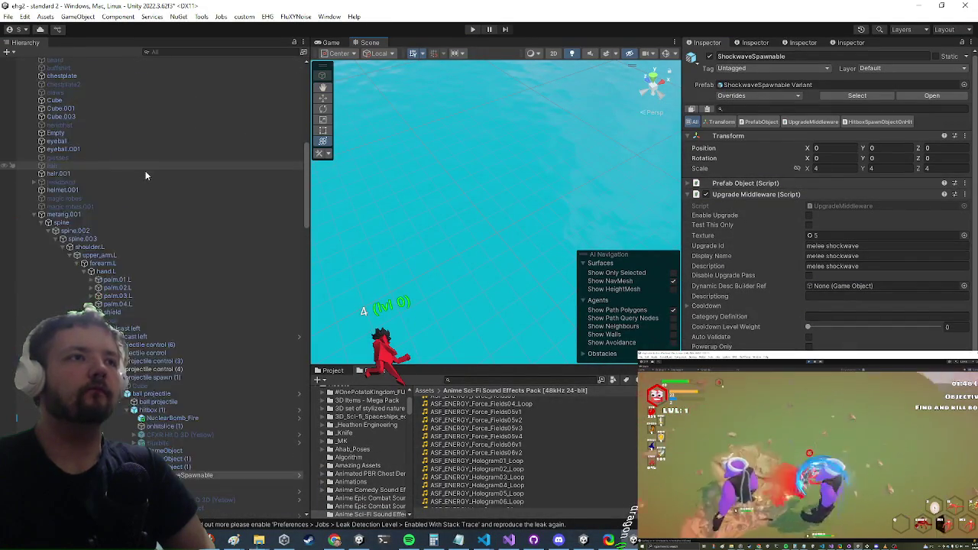
{"action": "left_click", "coordinate": [172, 52]}
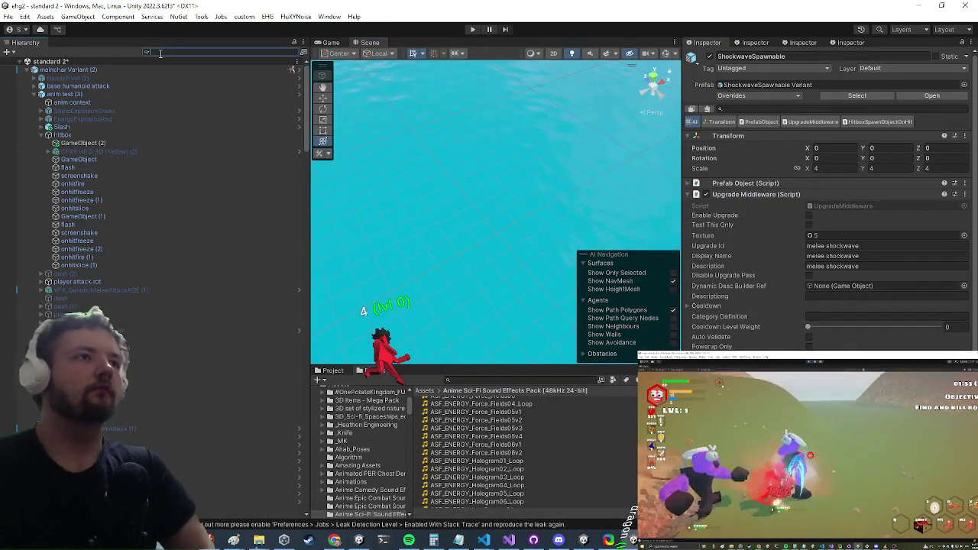
{"action": "type", "text": "uiplayerhud"}
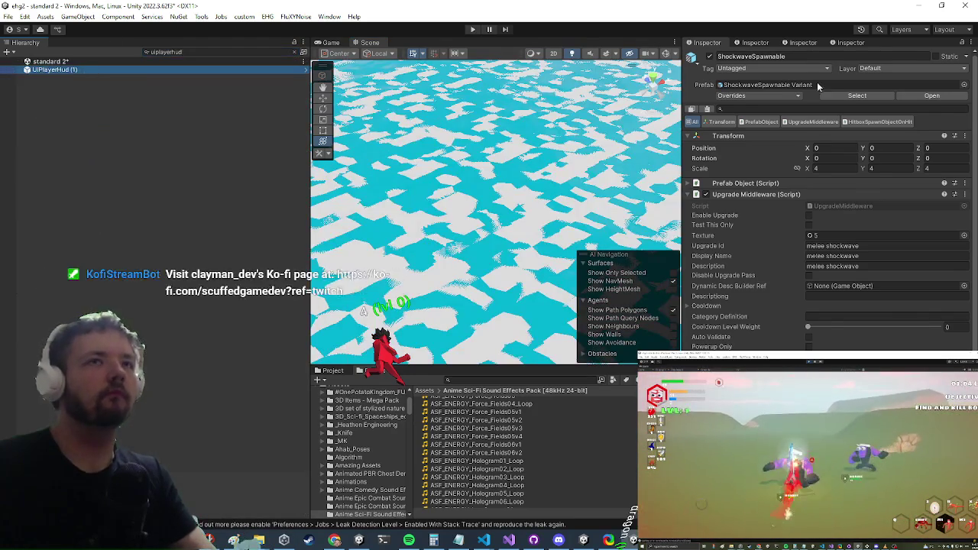
{"action": "left_click", "coordinate": [81, 71]}
{"action": "left_click", "coordinate": [937, 97]}
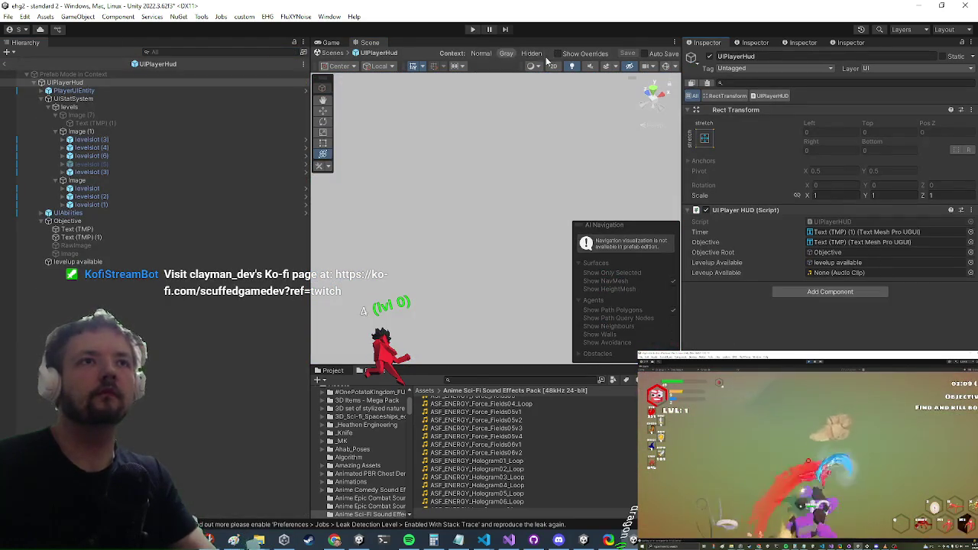
- Switch the Scene view to 2D, zoom out, and inspect the levelslot elements
{"action": "left_click", "coordinate": [555, 66]}
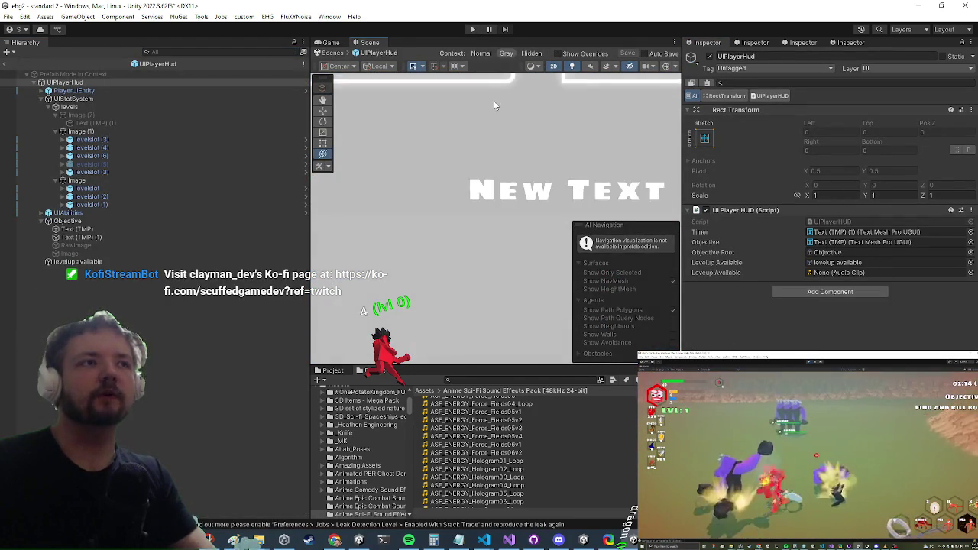
{"action": "scroll", "coordinate": [504, 127], "scroll_direction": "down", "scroll_amount": 8}
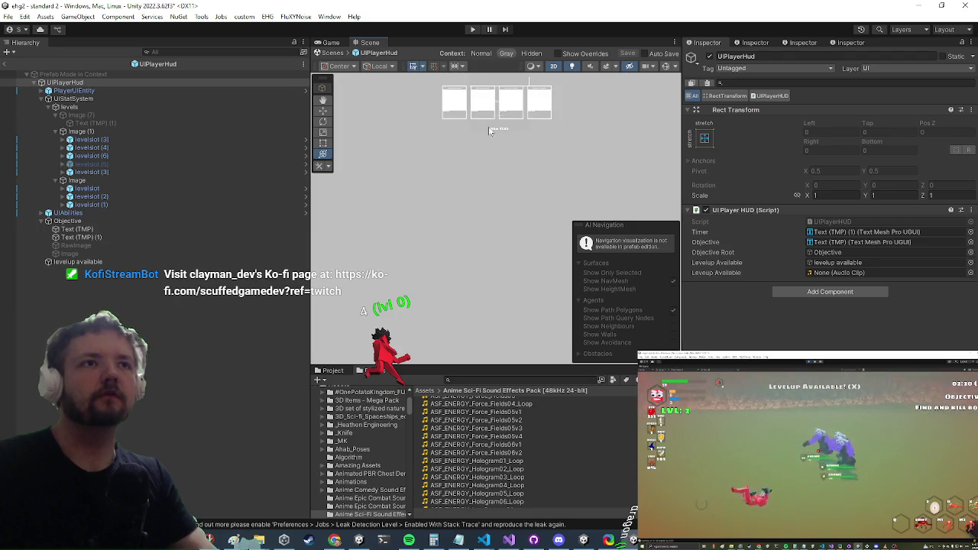
{"action": "left_click", "coordinate": [122, 140]}
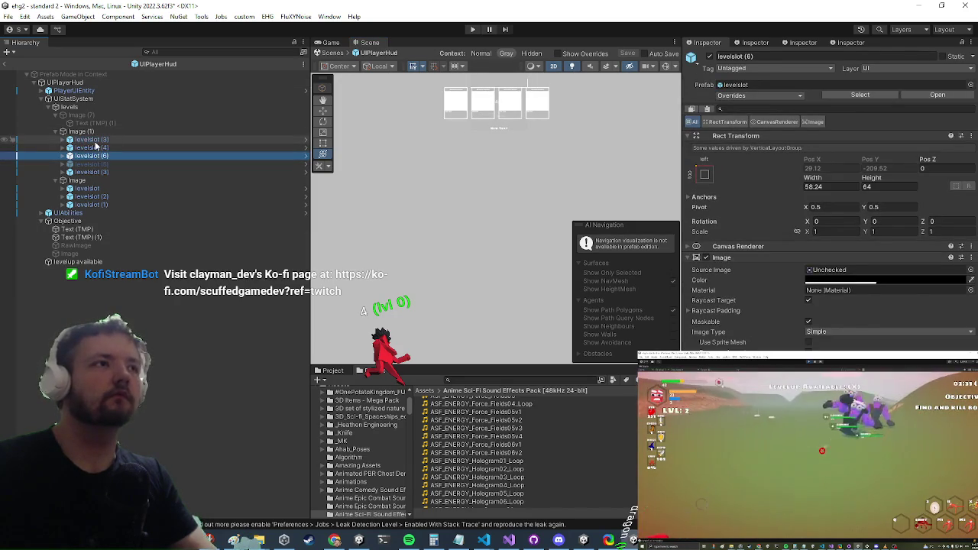
{"action": "left_click", "coordinate": [96, 142]}
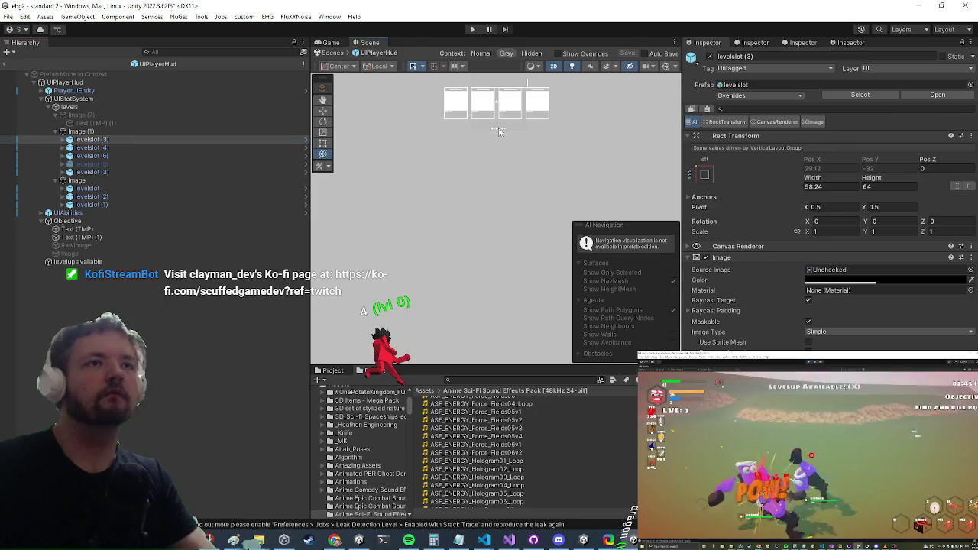
{"action": "scroll", "coordinate": [497, 113], "scroll_direction": "up", "scroll_amount": 5}
{"action": "scroll", "coordinate": [439, 226], "scroll_direction": "up", "scroll_amount": 2}
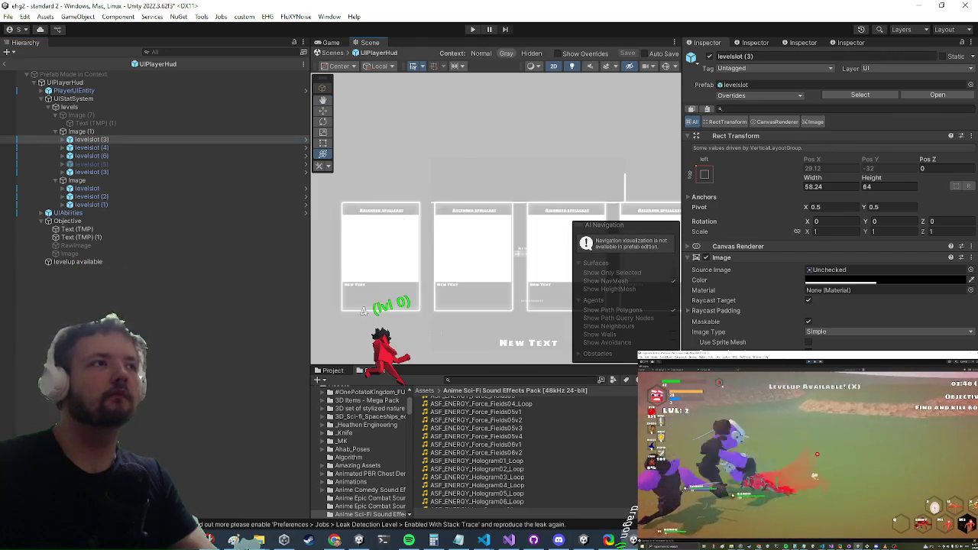
- Inspect PlayerUIEntity, UIStatSystem and UIAbilities, then open the nested UIAbilities prefab
{"action": "left_click", "coordinate": [57, 93]}
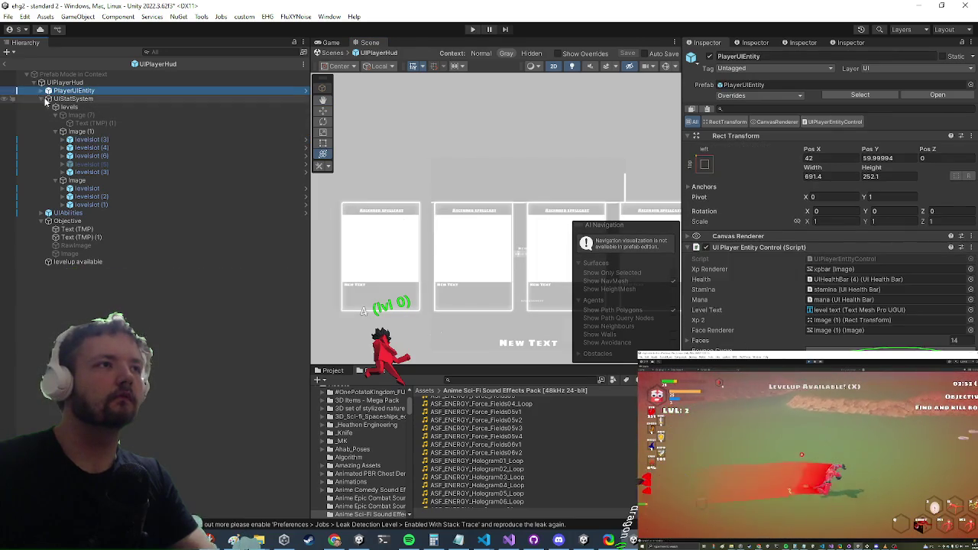
{"action": "left_click", "coordinate": [72, 98]}
{"action": "left_click", "coordinate": [42, 98]}
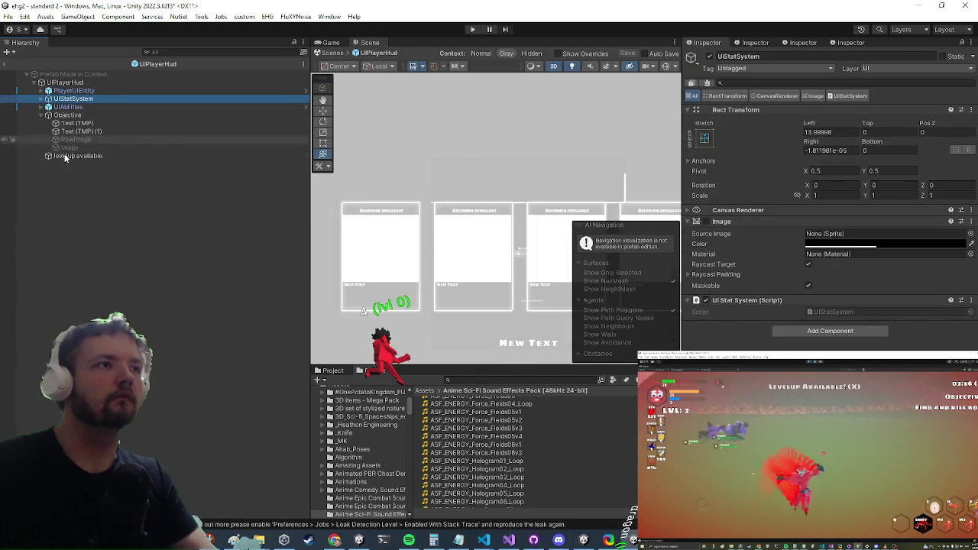
{"action": "left_click", "coordinate": [67, 107]}
{"action": "left_click", "coordinate": [945, 98]}
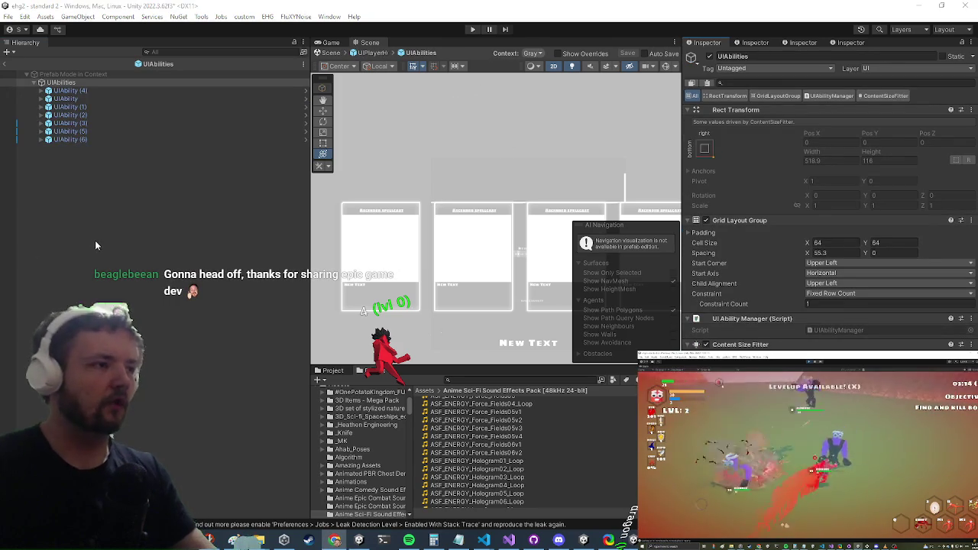
- Leave the UIAbilities and UIPlayerHud prefabs and frame UIPlayerHud (1) in the scene
{"action": "left_click", "coordinate": [15, 70]}
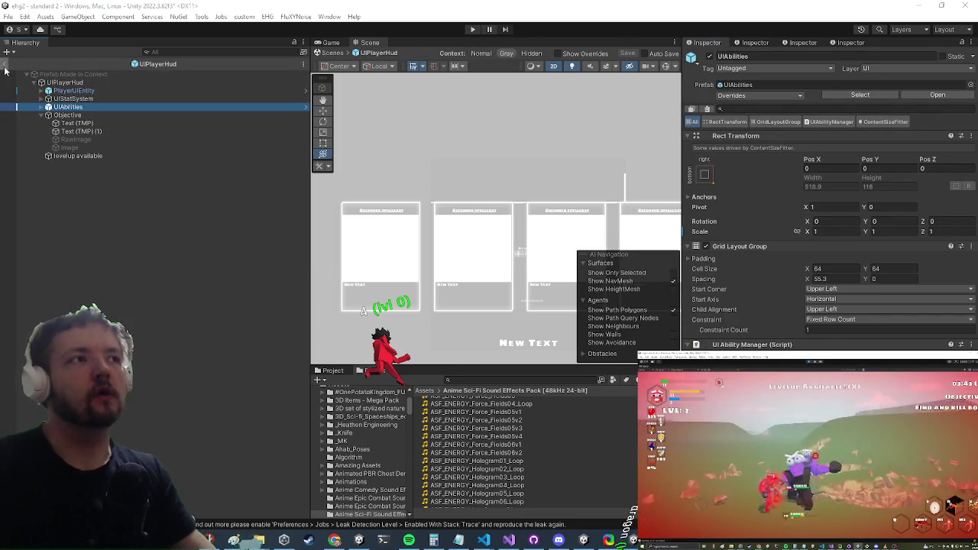
{"action": "left_click", "coordinate": [5, 65]}
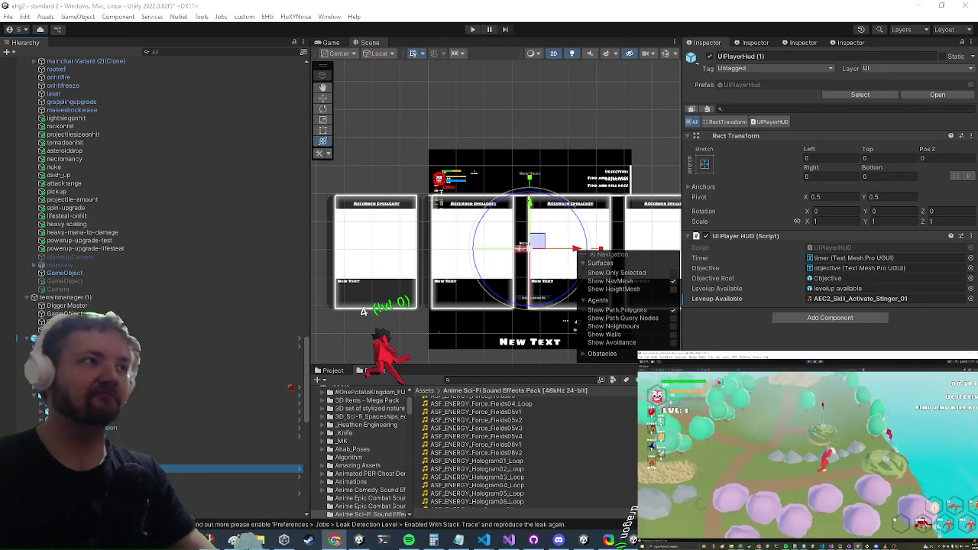
{"action": "scroll", "coordinate": [267, 292], "scroll_direction": "down", "scroll_amount": 5}
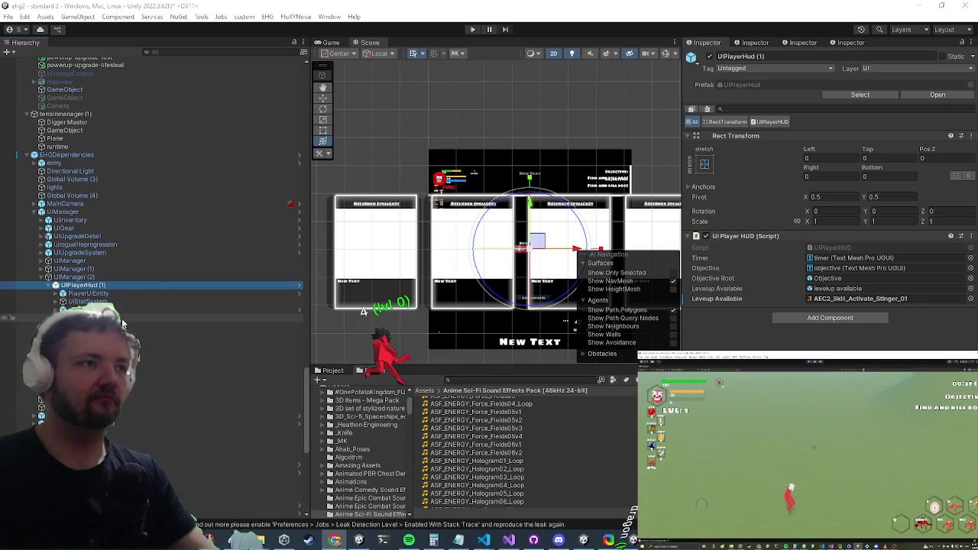
{"action": "key", "text": "f"}
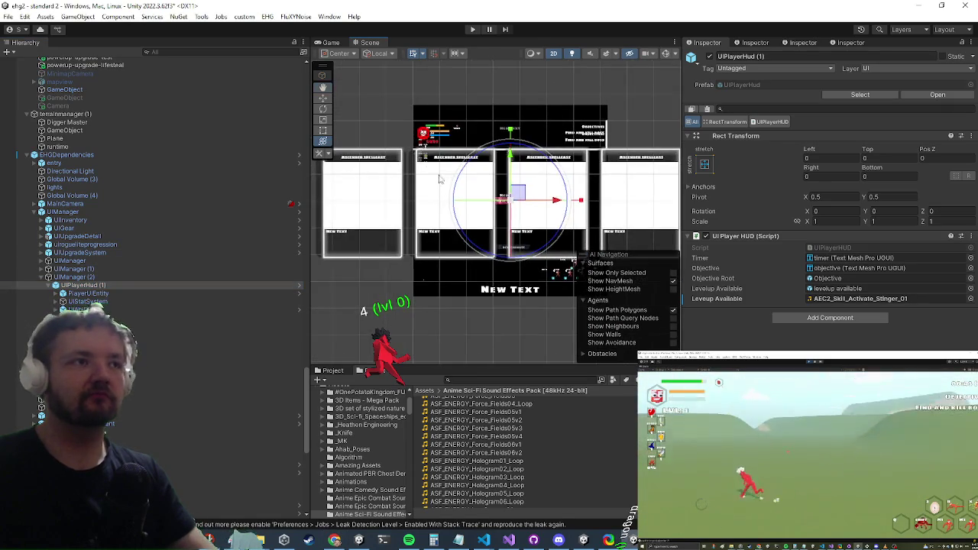
- Reopen the UIPlayerHud prefab, inspect its Objective container, and preview it in Game view
{"action": "left_click", "coordinate": [300, 285]}
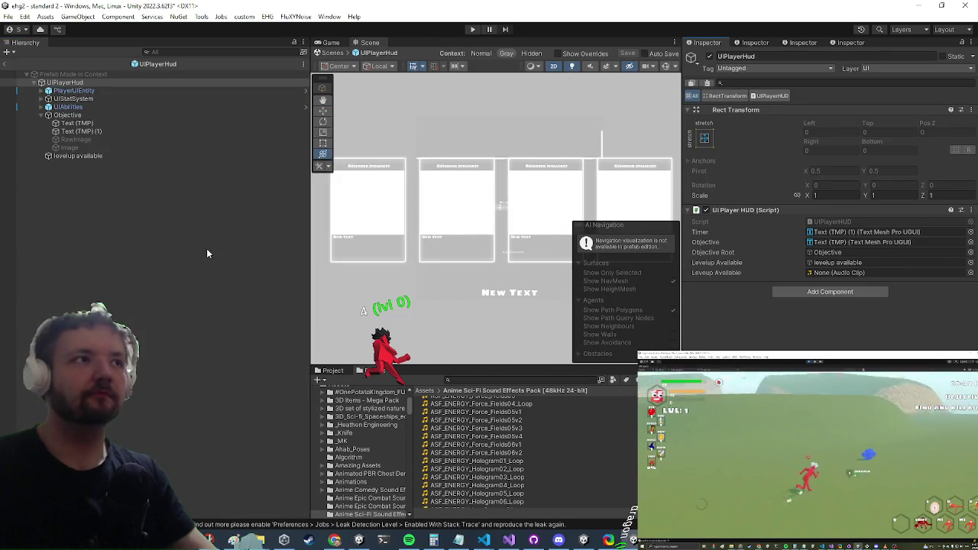
{"action": "left_click", "coordinate": [73, 90]}
{"action": "left_click", "coordinate": [72, 107]}
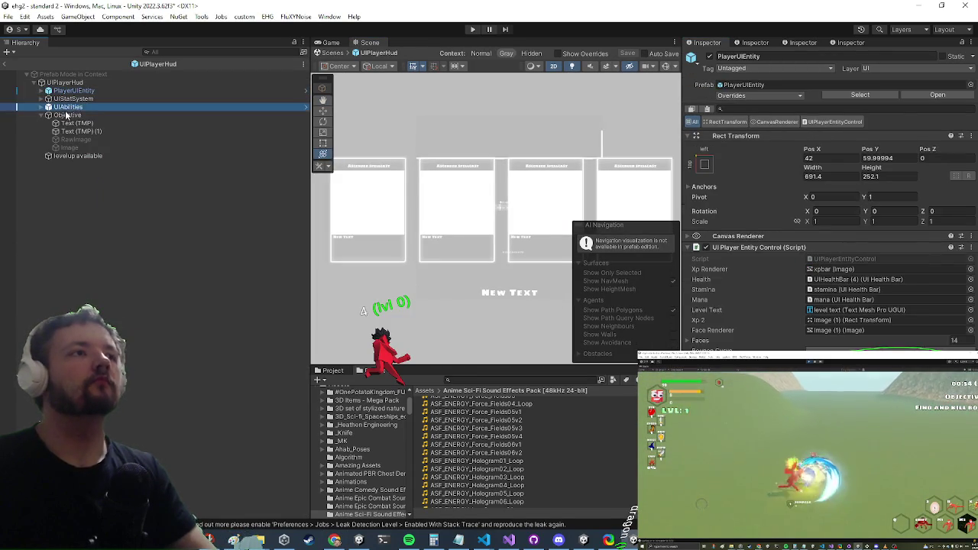
{"action": "left_click", "coordinate": [62, 116]}
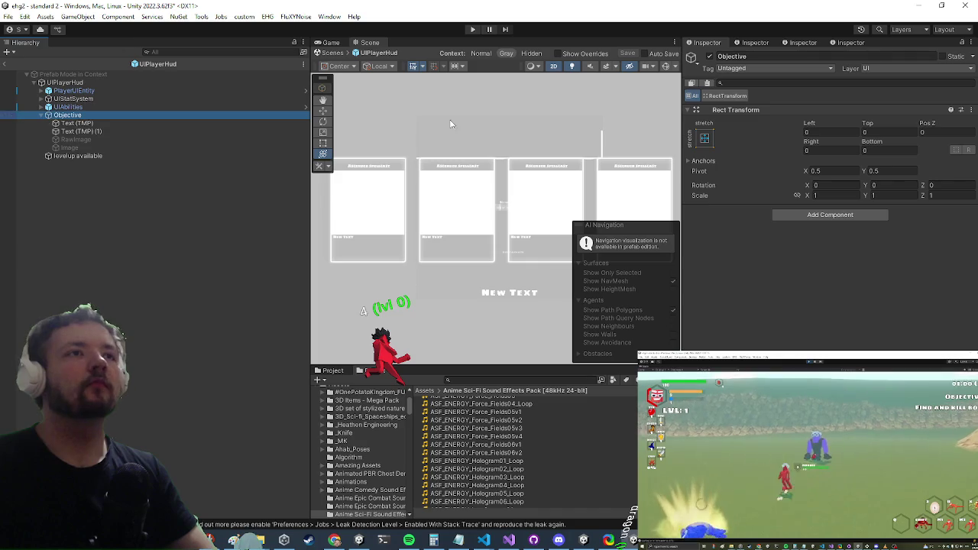
{"action": "left_click", "coordinate": [335, 44]}
{"action": "left_click", "coordinate": [370, 43]}
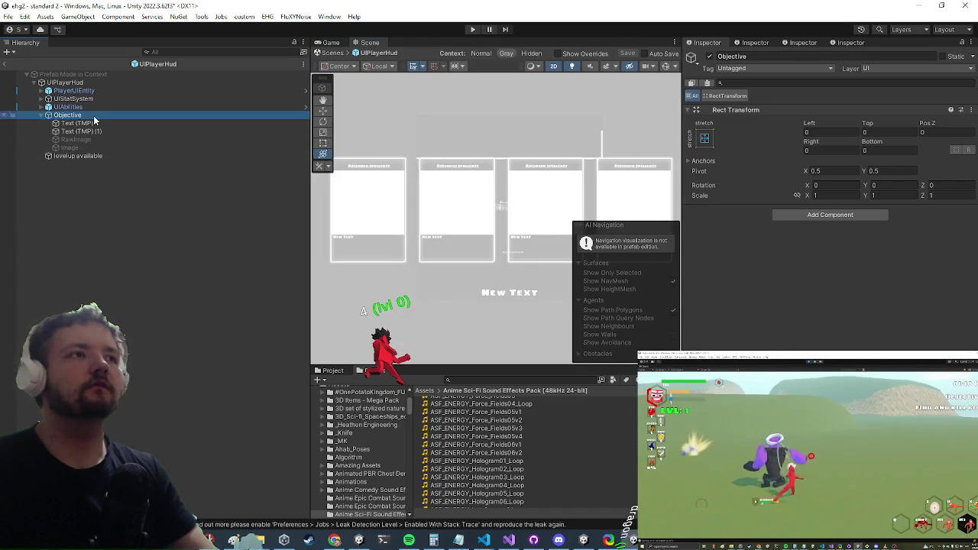
{"action": "scroll", "coordinate": [384, 239], "scroll_direction": "down", "scroll_amount": 5}
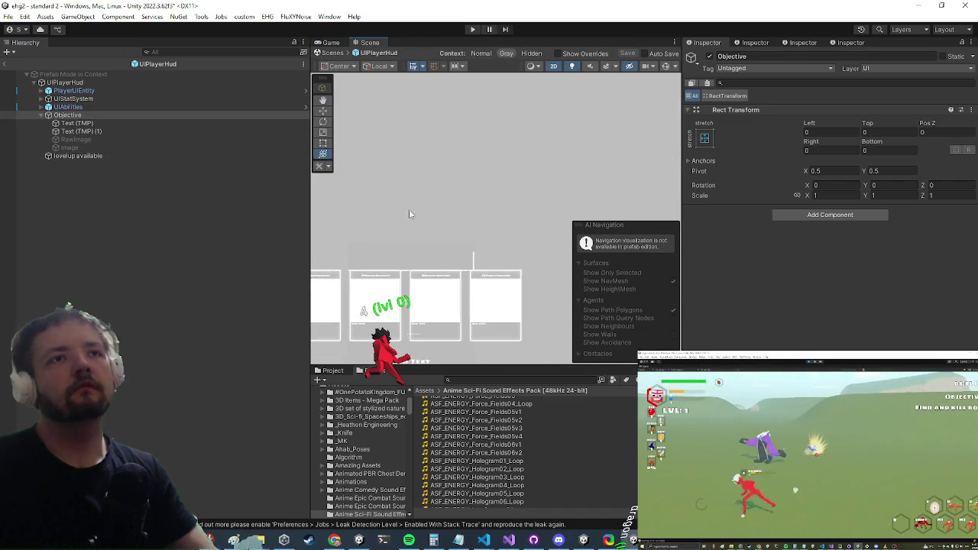